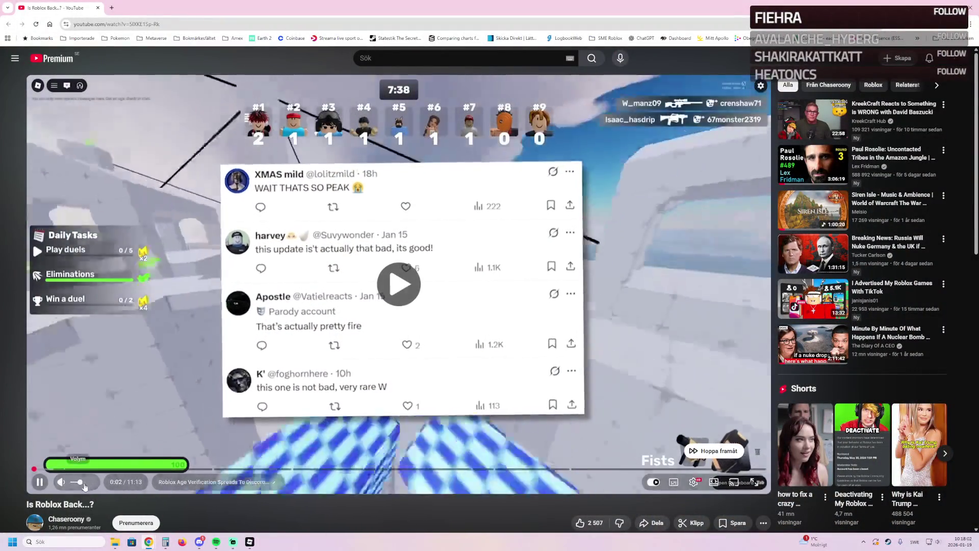
Step: Resume playback of the paused 'Is Roblox Back...?' video
left_click(615, 457)
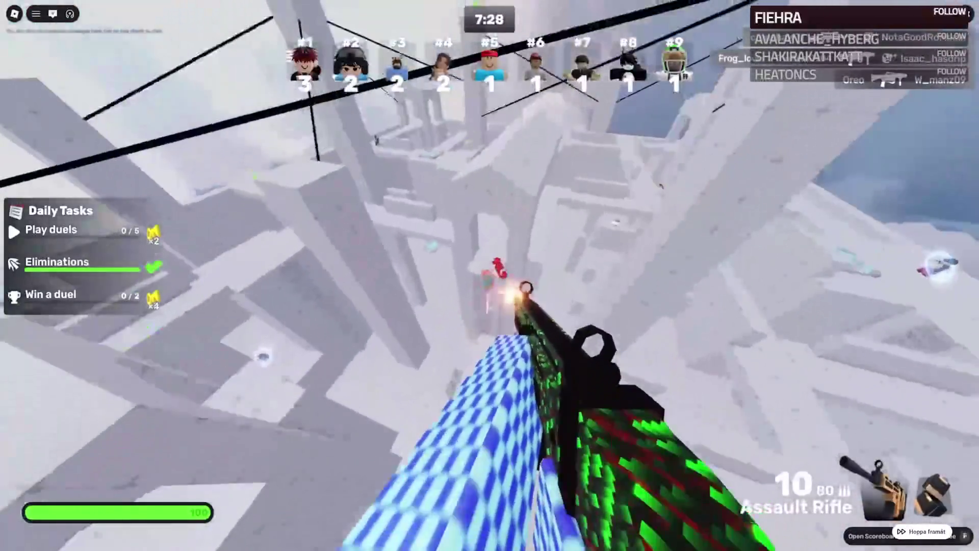
Step: Skip the video to about 0:31 and start fighting, swapping between weapon slots 1, 2 and 3
mouse_move(49, 529)
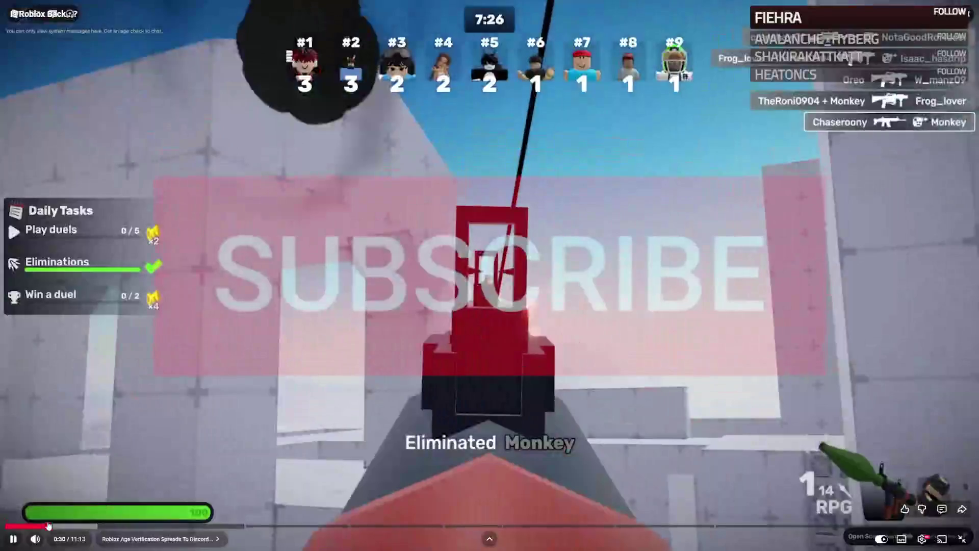
left_click(49, 529)
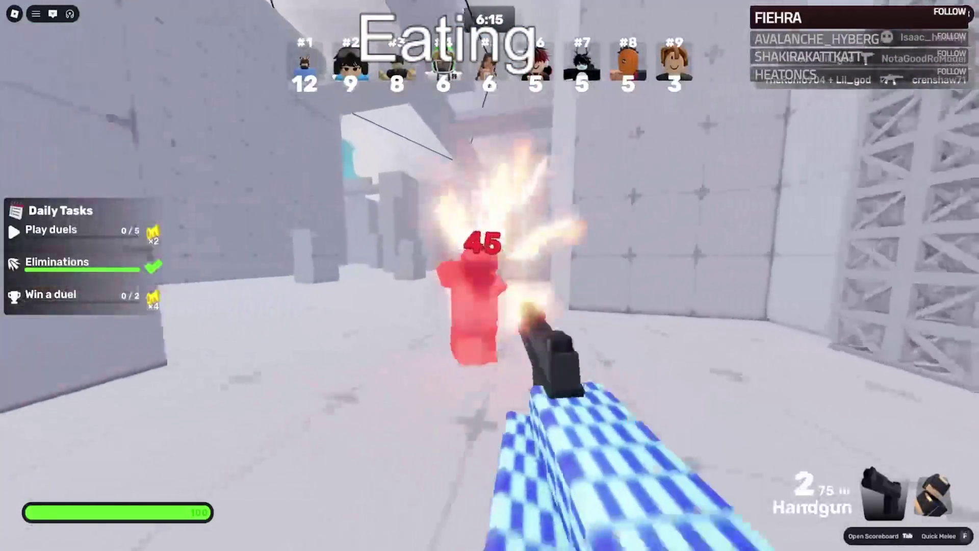
key("2")
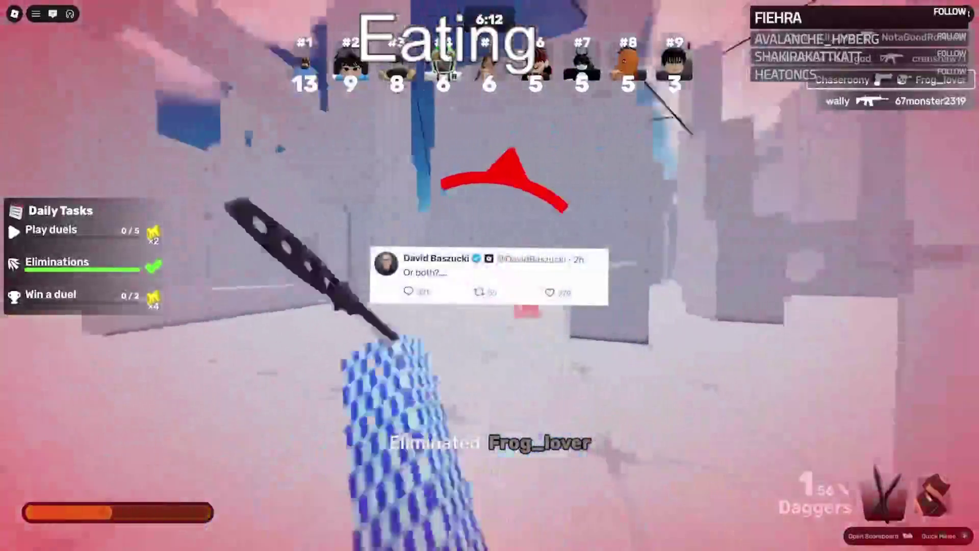
left_click(490, 275)
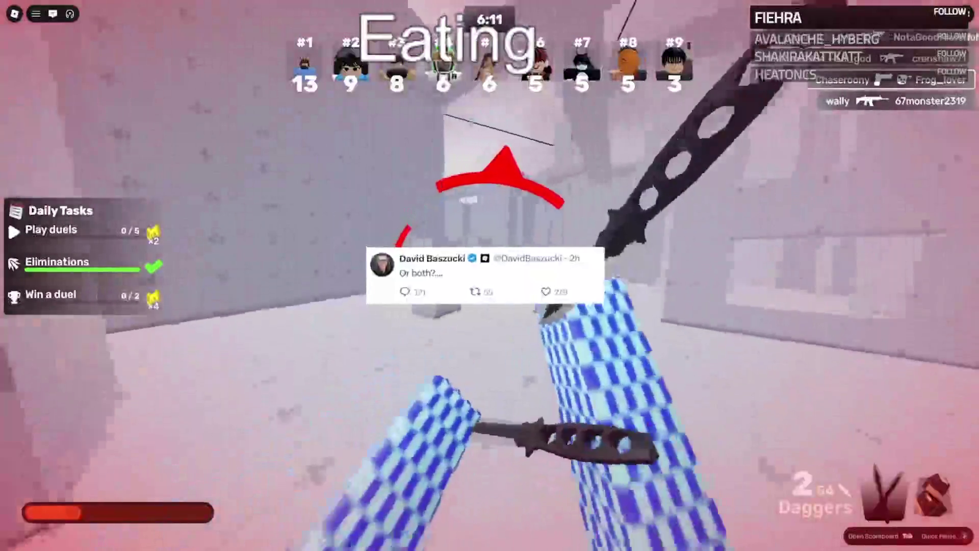
left_click(489, 275)
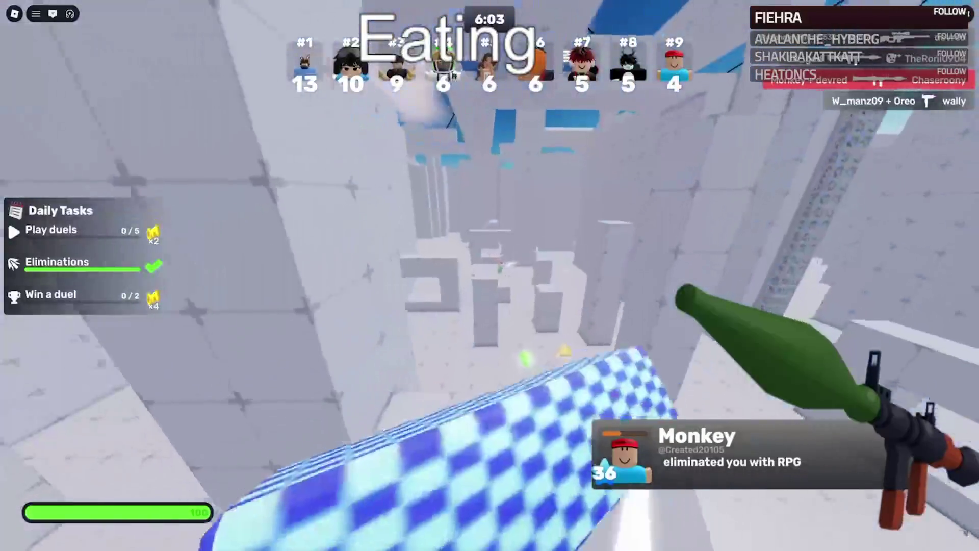
left_click(489, 276)
key("1")
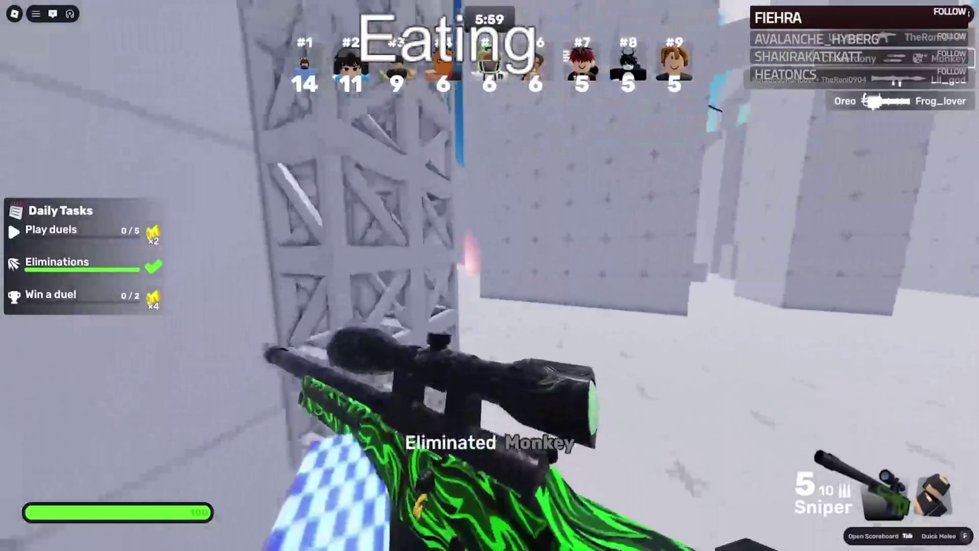
left_click(490, 276)
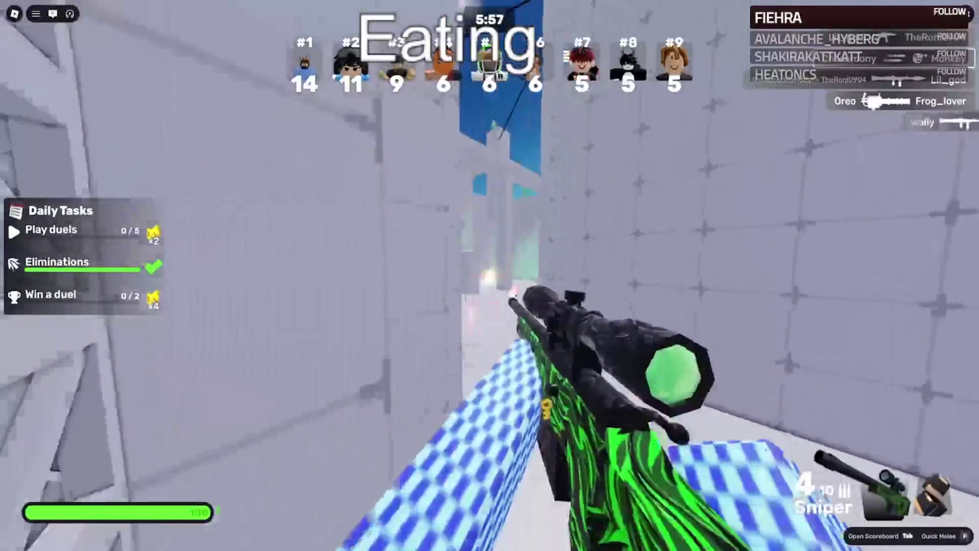
right_click(490, 275)
left_click(490, 276)
key("2")
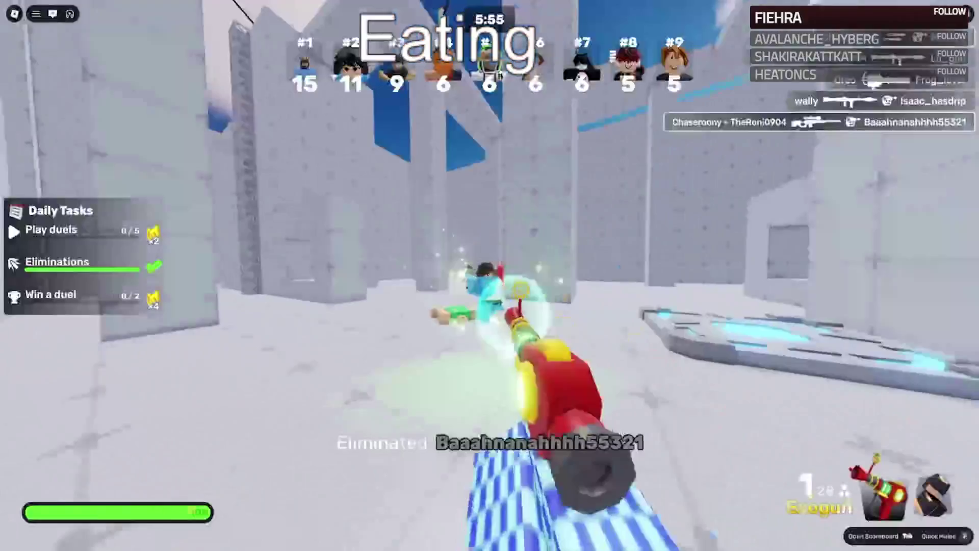
left_click(490, 276)
left_click(490, 276)
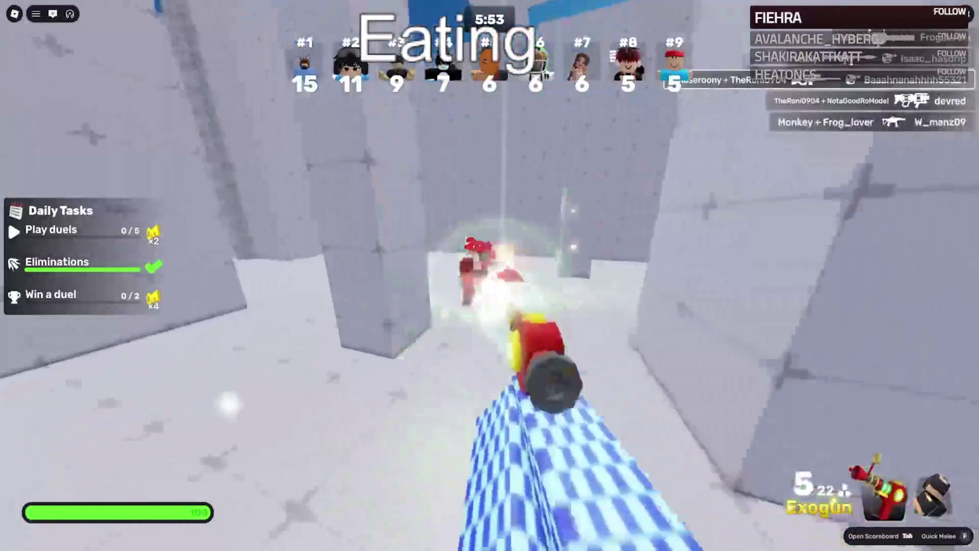
left_click(490, 276)
left_click(490, 276)
left_click(490, 275)
key("1")
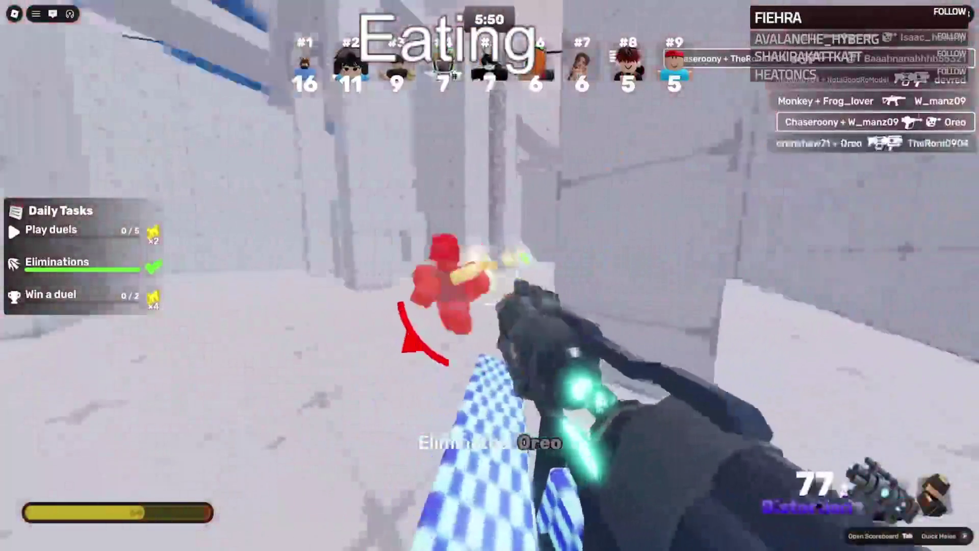
left_click(490, 276)
key("3")
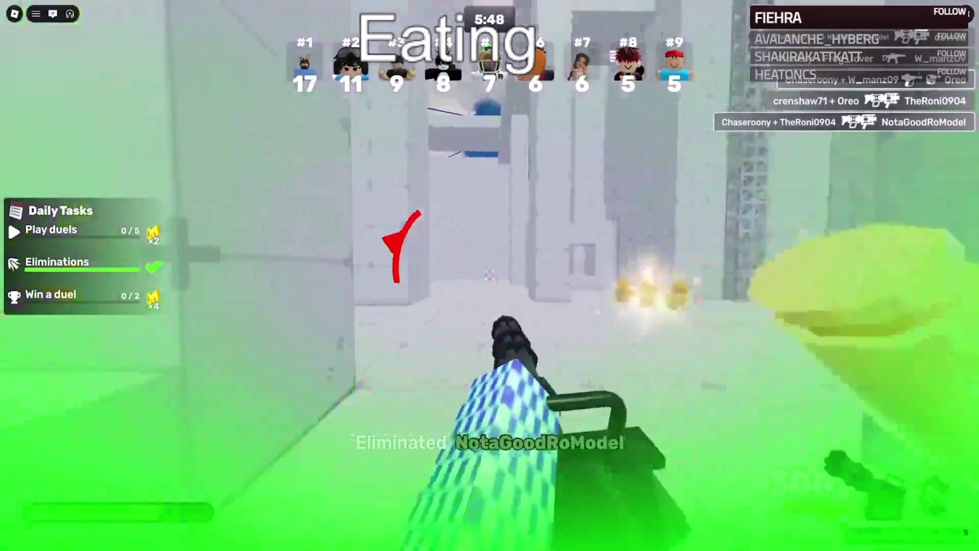
left_click(490, 275)
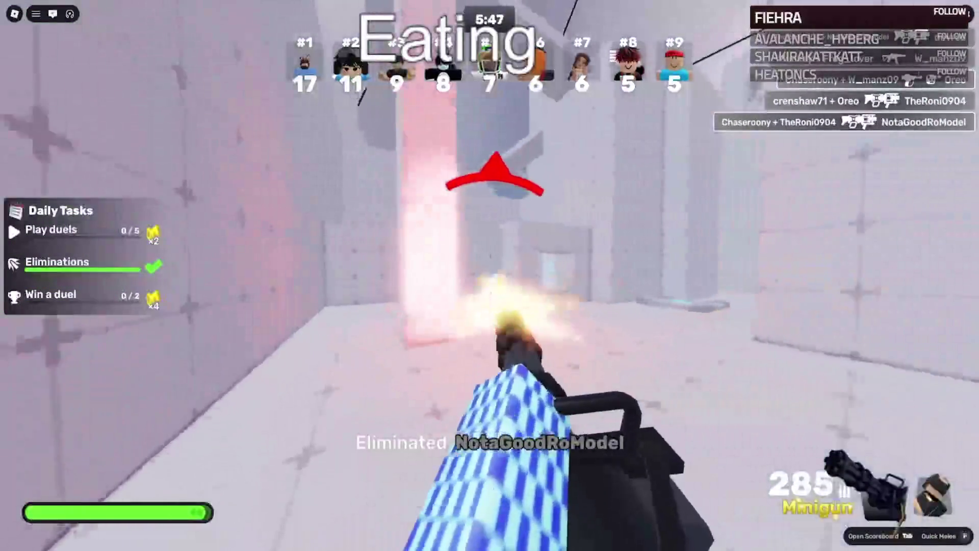
left_click(489, 275)
key("2")
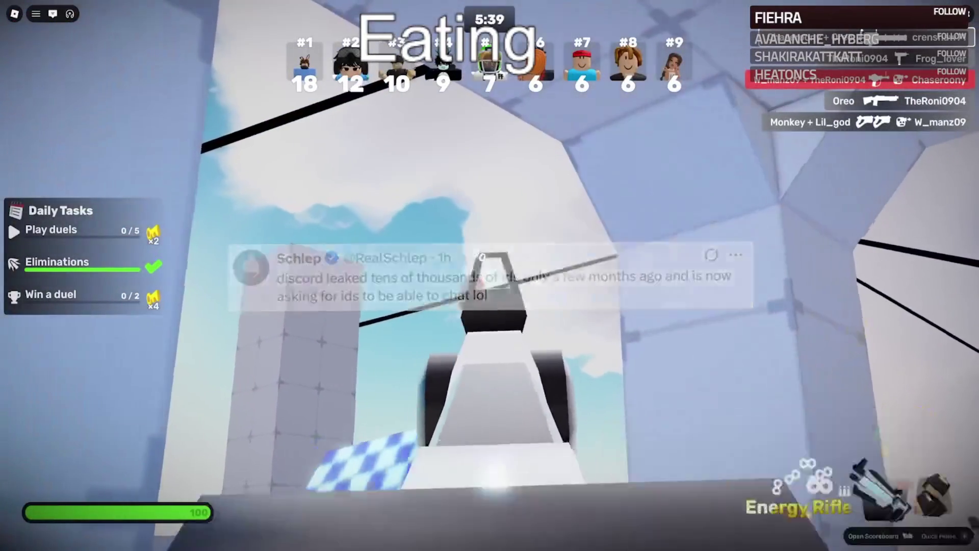
key("3")
left_click(490, 275)
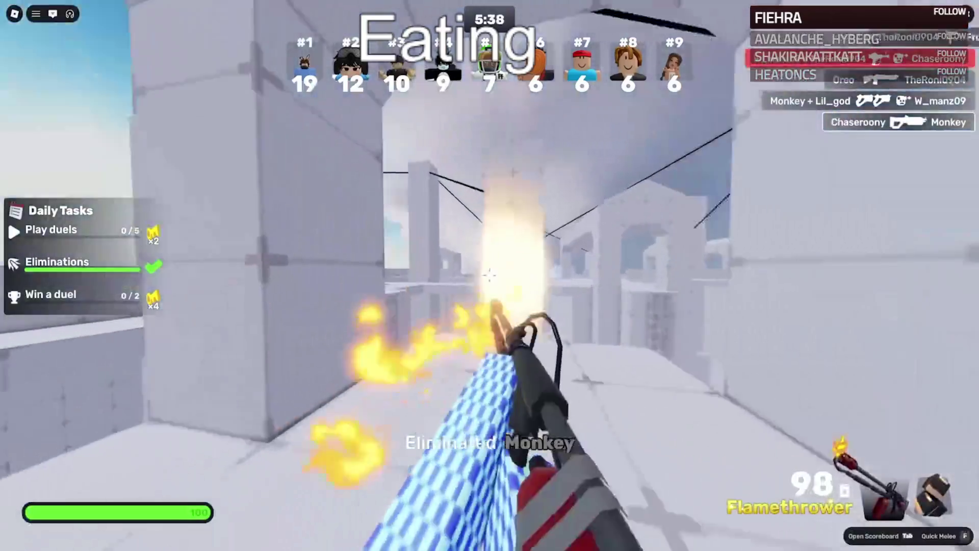
left_click_drag(489, 276, 490, 275)
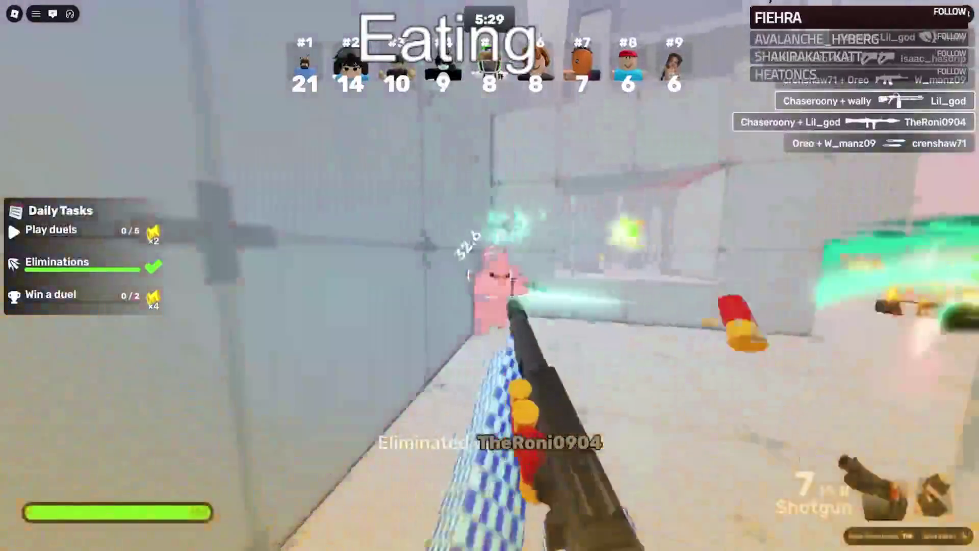
Step: Keep firing at opponents in the white arena, cycling through weapon slots 1–3
left_click(490, 275)
left_click(489, 275)
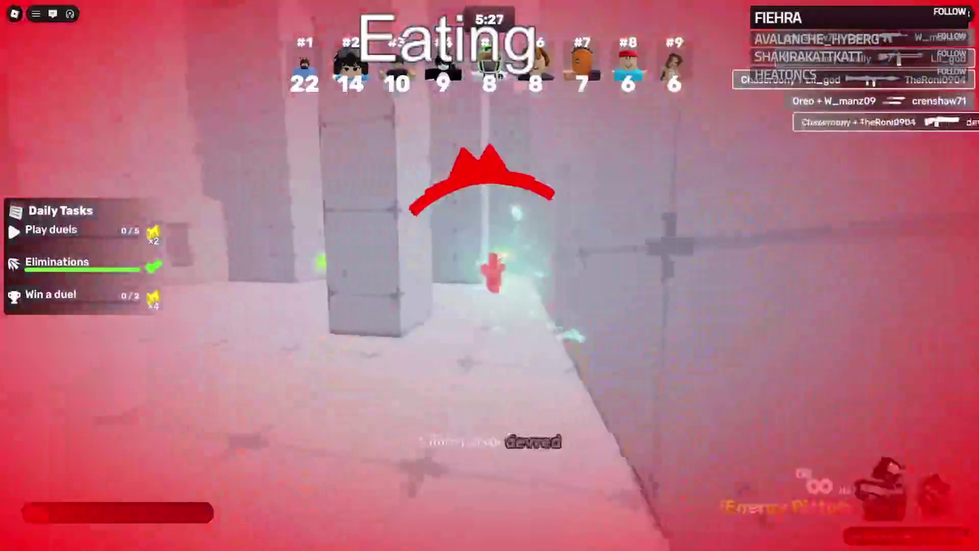
left_click(489, 275)
left_click(490, 276)
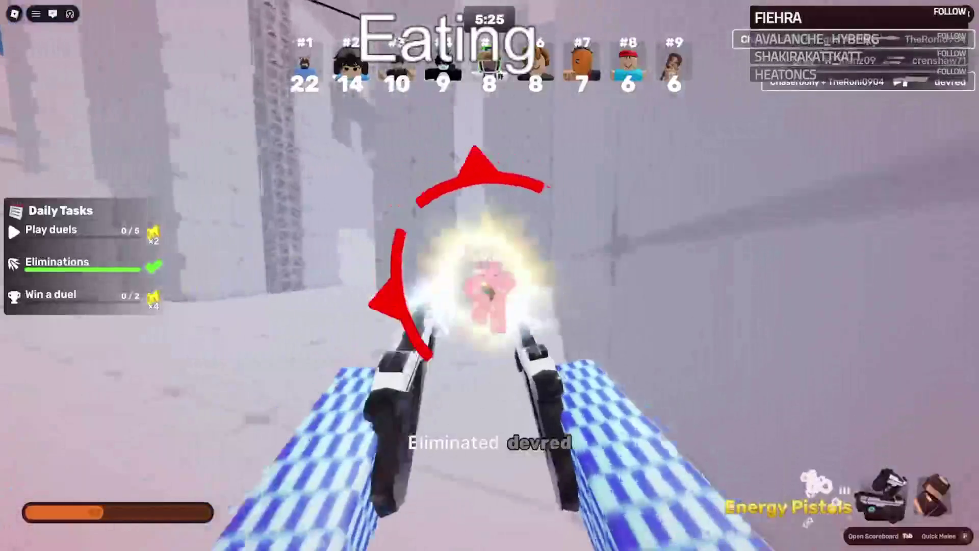
left_click(490, 275)
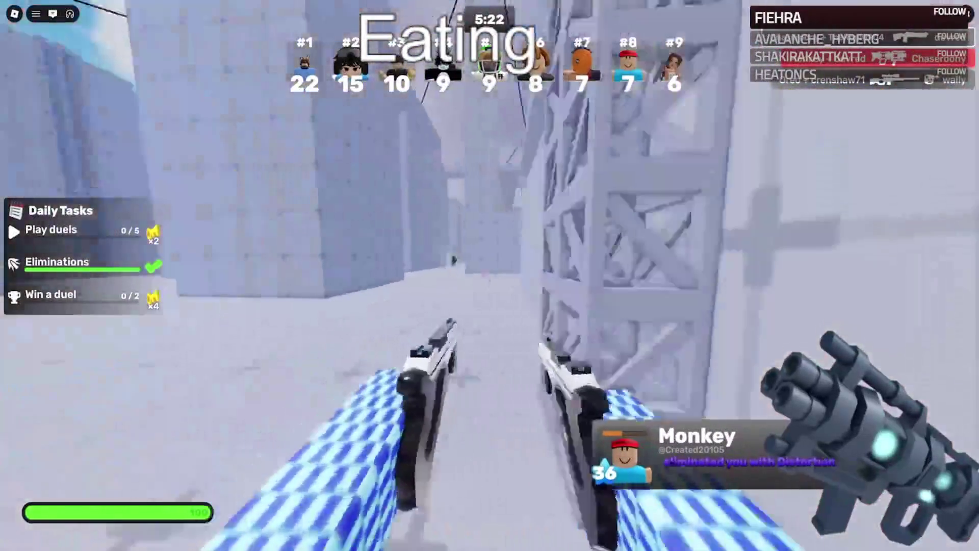
left_click(490, 275)
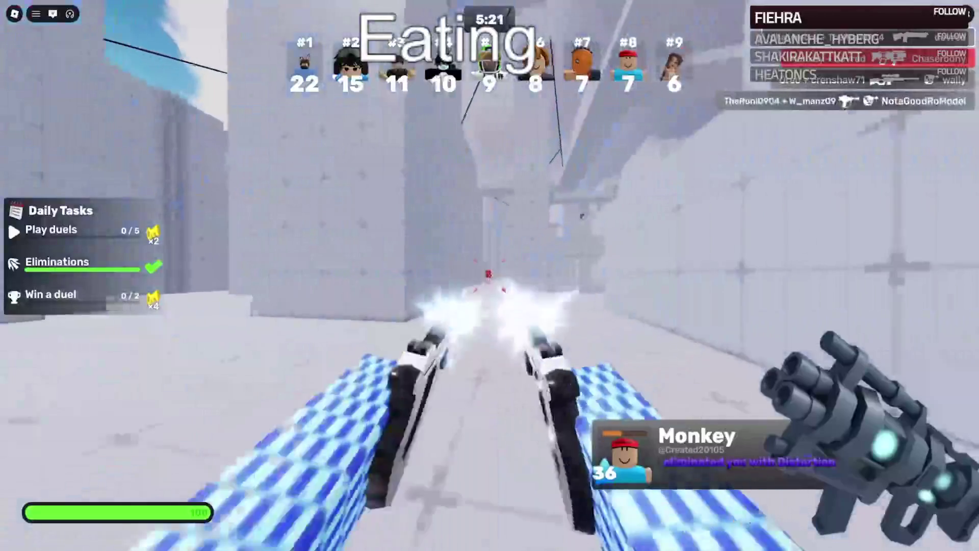
left_click(489, 275)
key("2")
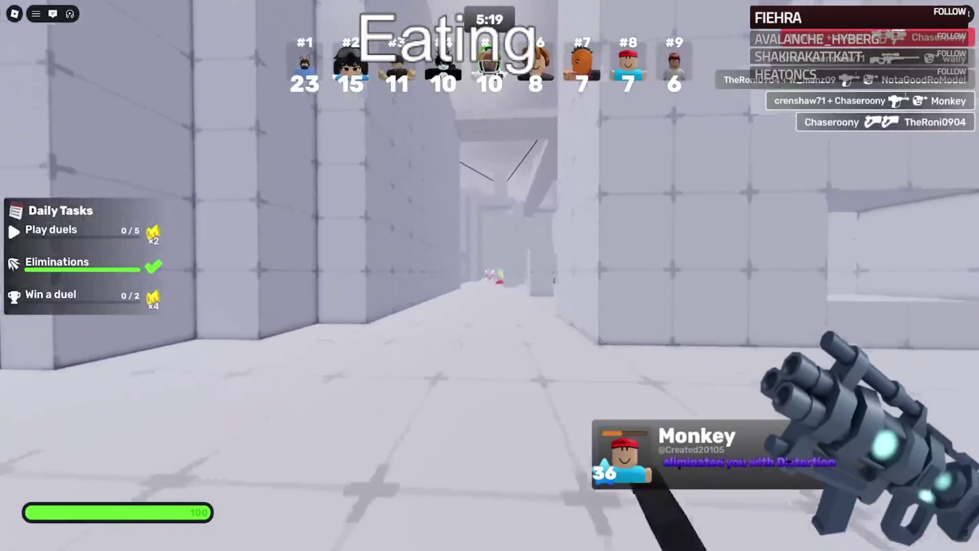
key("3")
left_click(489, 276)
left_click(489, 276)
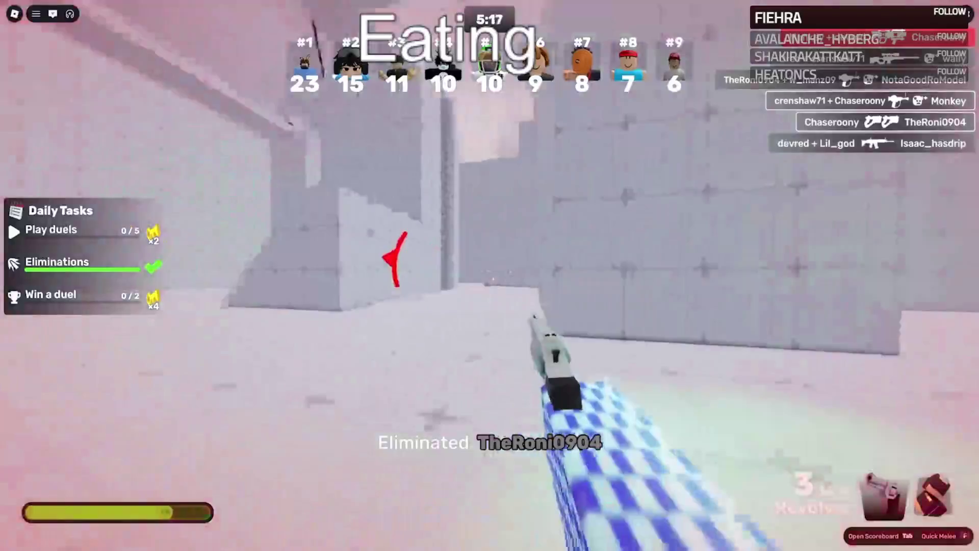
left_click(490, 276)
left_click(489, 275)
left_click(490, 275)
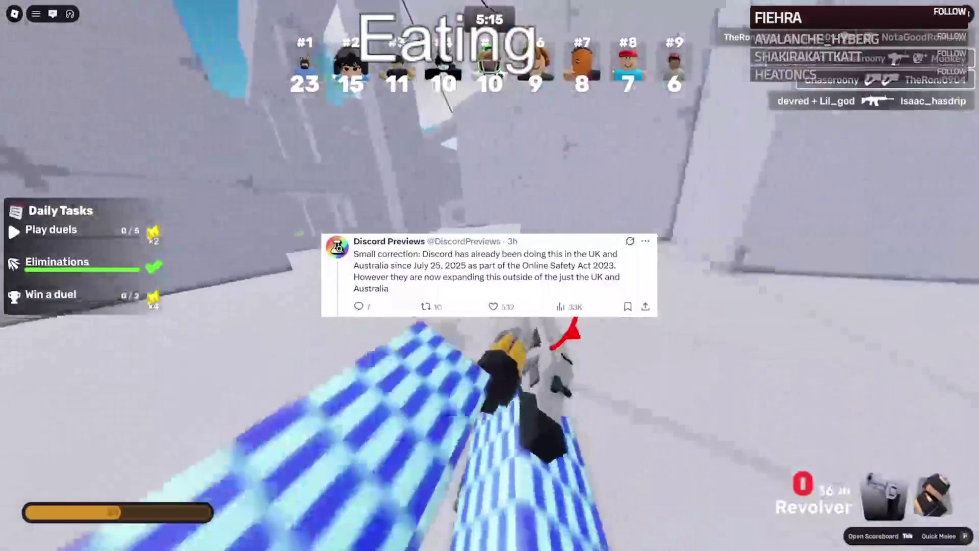
key("1")
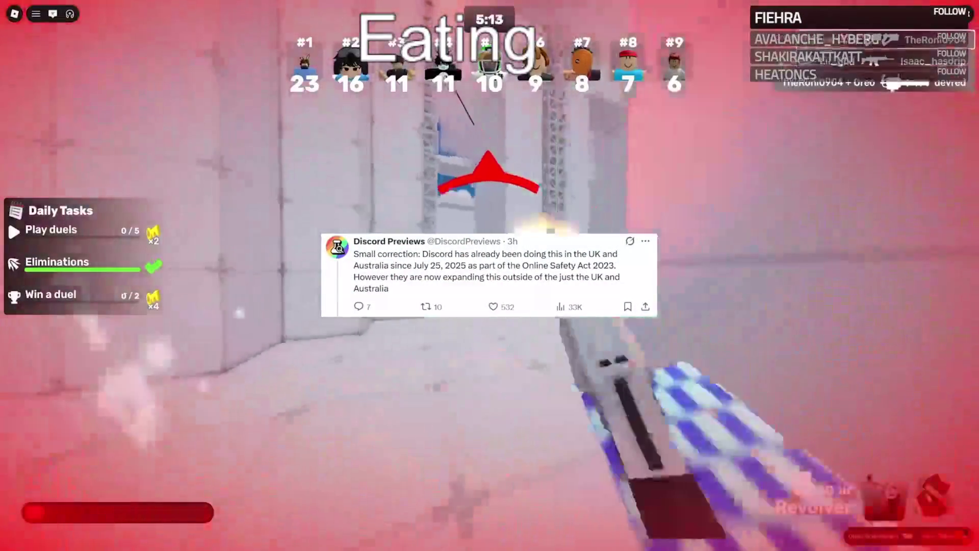
left_click(490, 276)
left_click(490, 276)
left_click(490, 276)
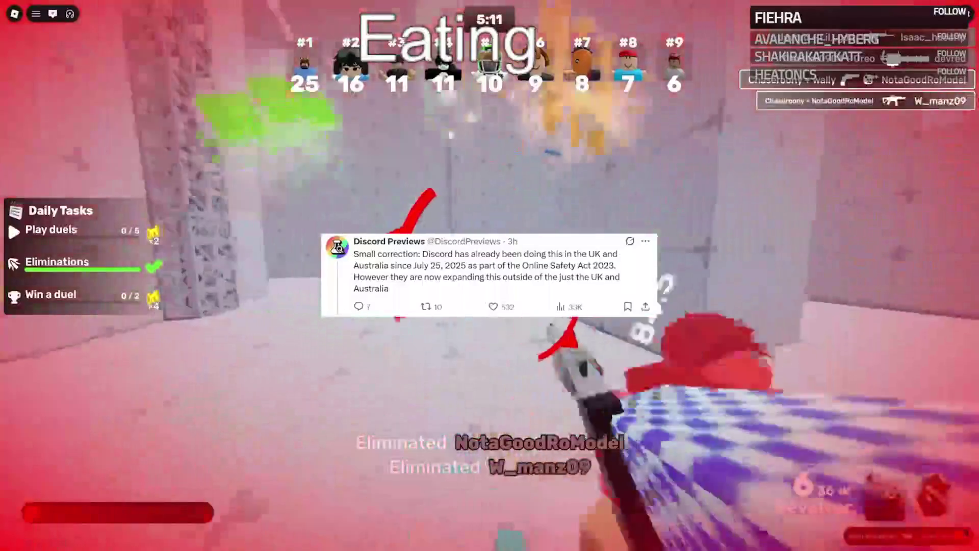
left_click(489, 276)
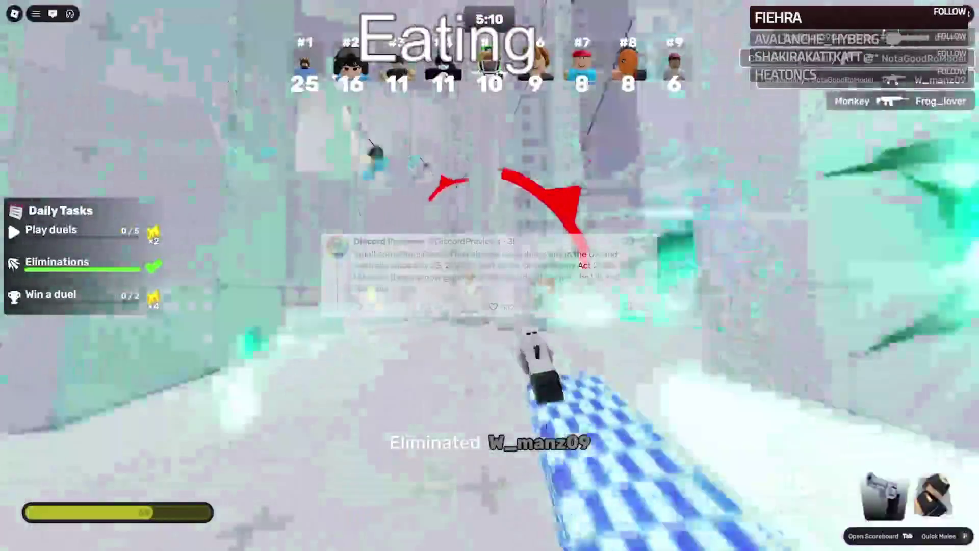
left_click(490, 276)
left_click(490, 275)
left_click(490, 275)
left_click(490, 276)
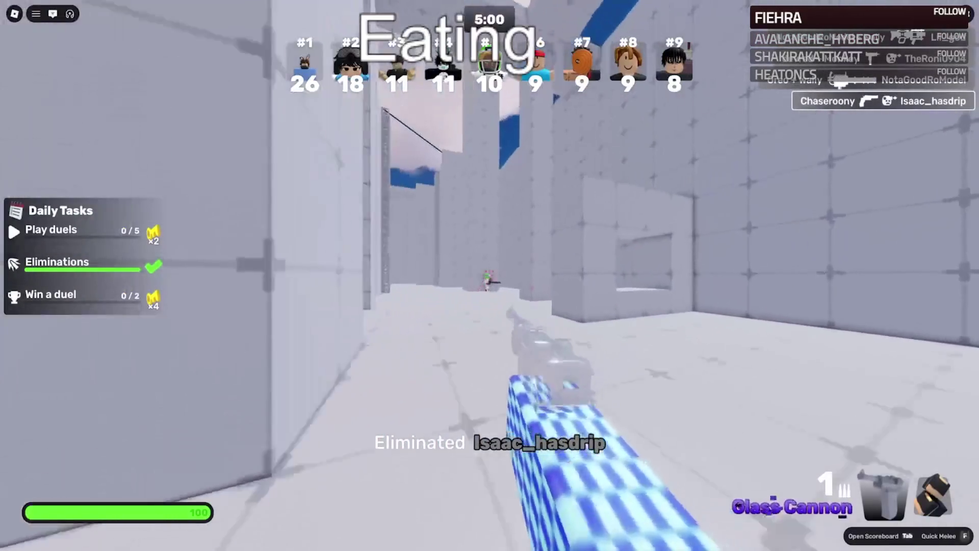
left_click(490, 275)
Step: Punch out the green-helmet enemy, then fire the Glass Cannon at the next opponent
key("w")
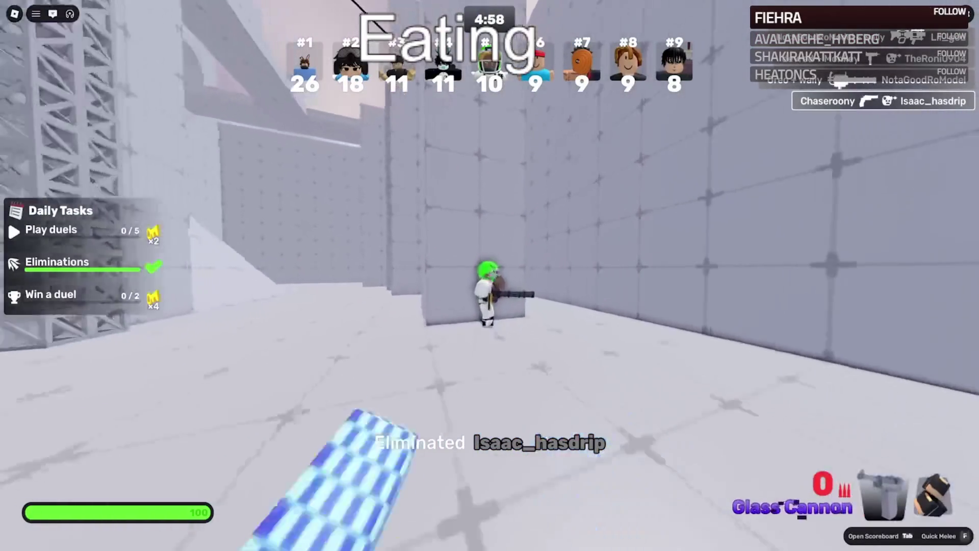
key("w")
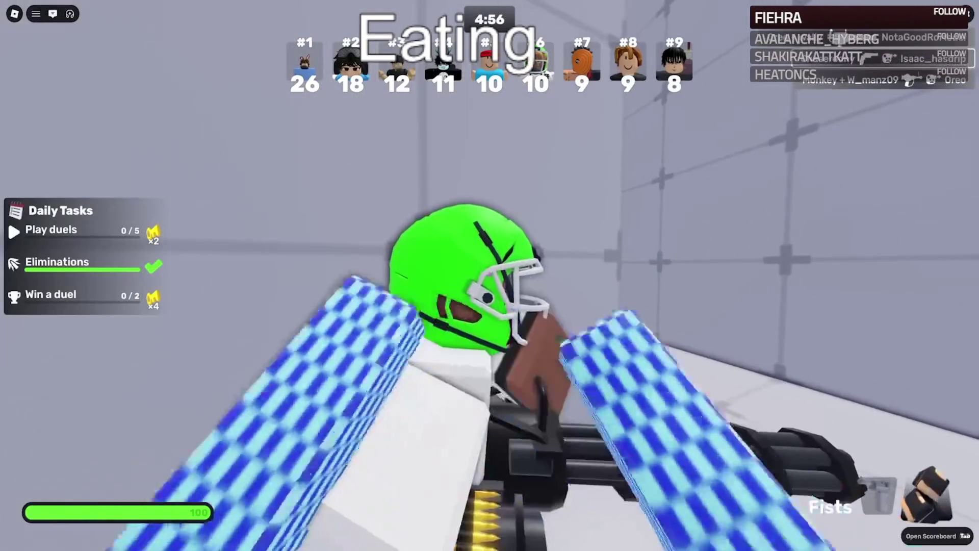
left_click(490, 276)
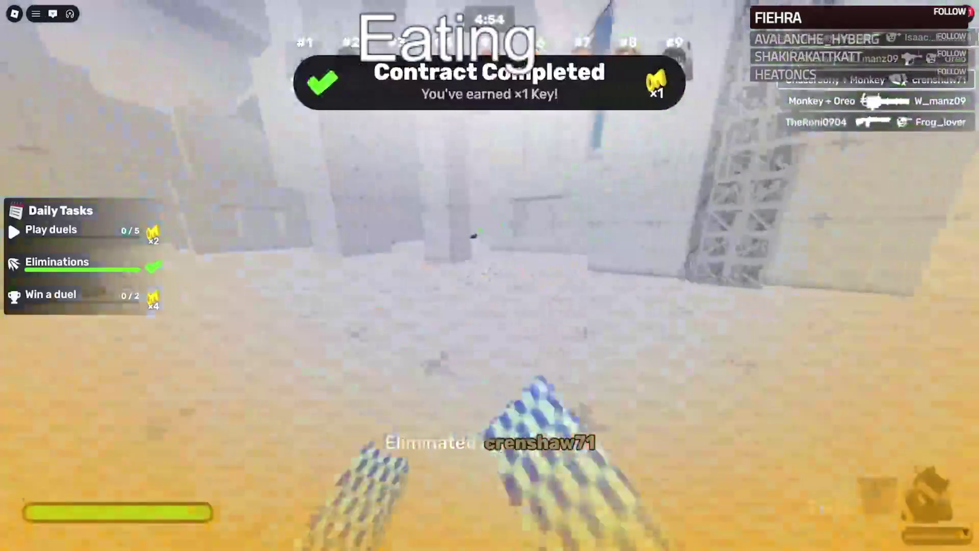
key("1")
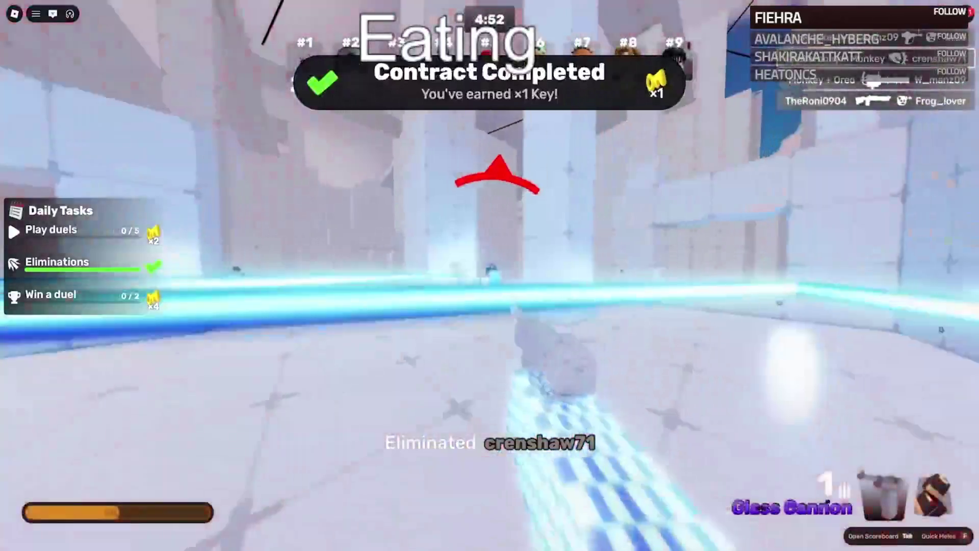
left_click(490, 276)
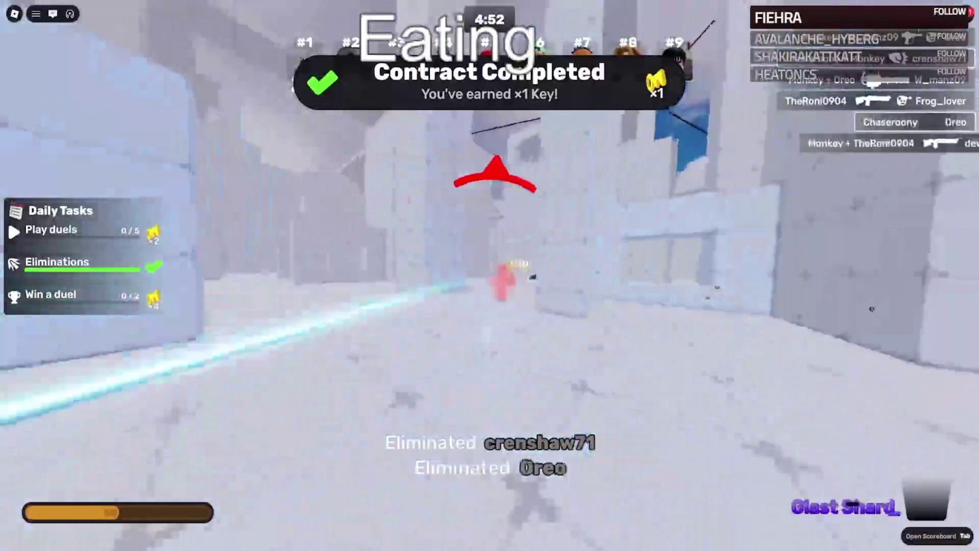
left_click(490, 276)
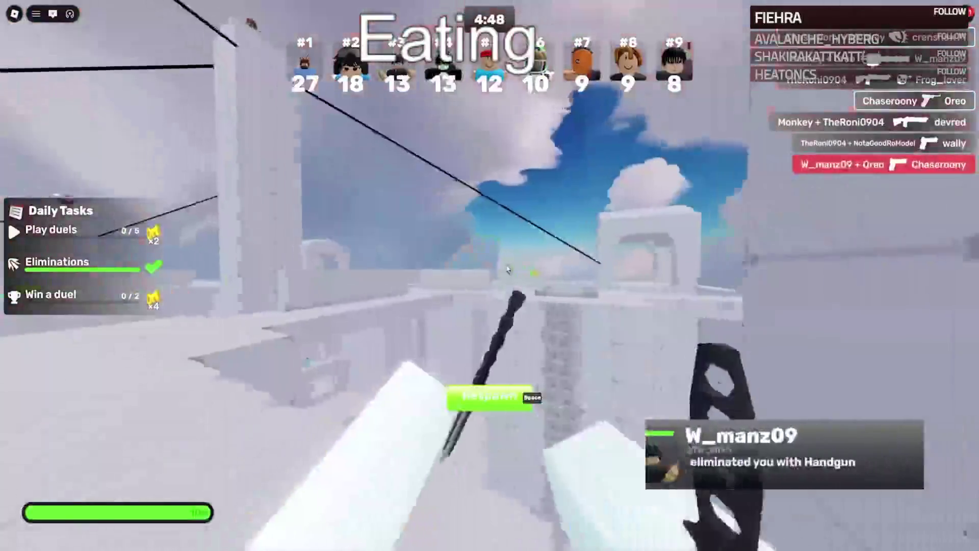
key("1")
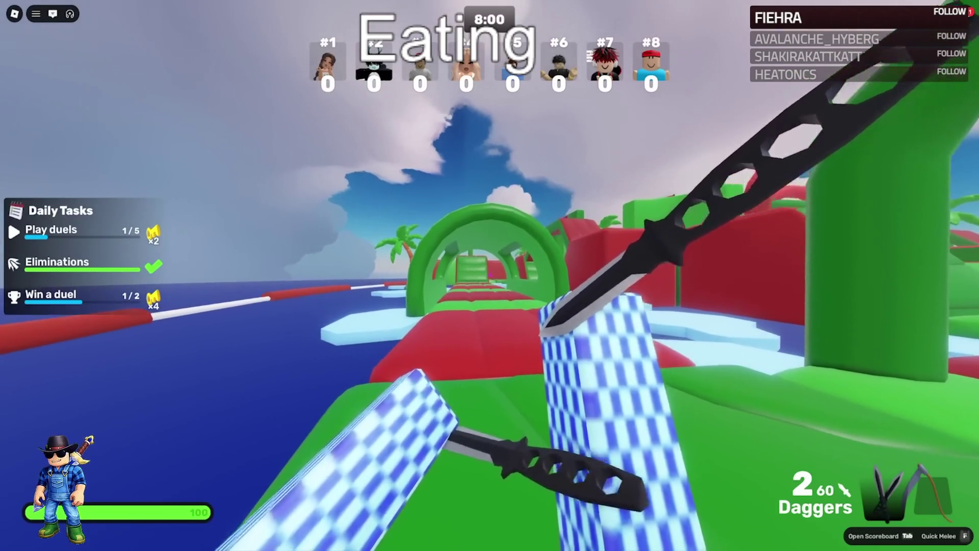
Step: Run through the green tunnel onto the islands, switching to the Permafrost gun
key("w")
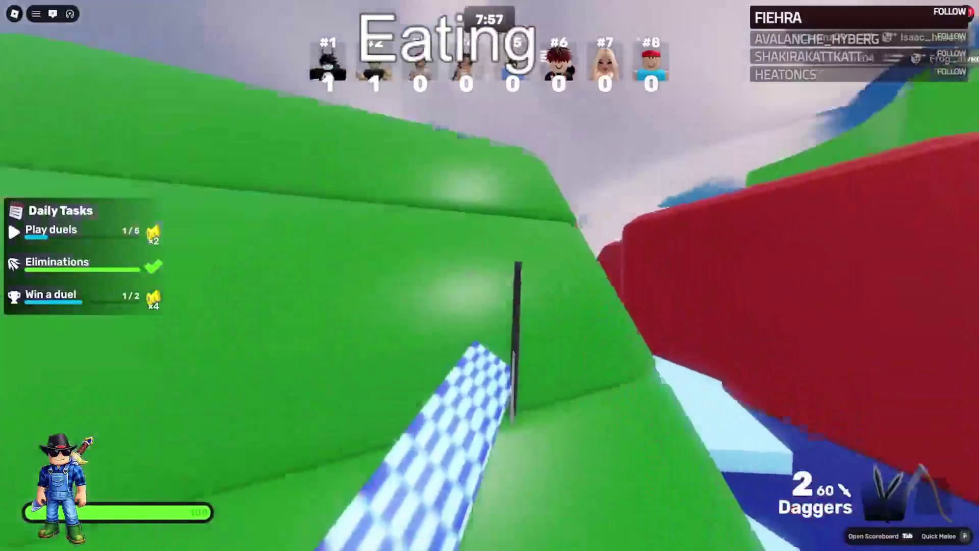
key("w")
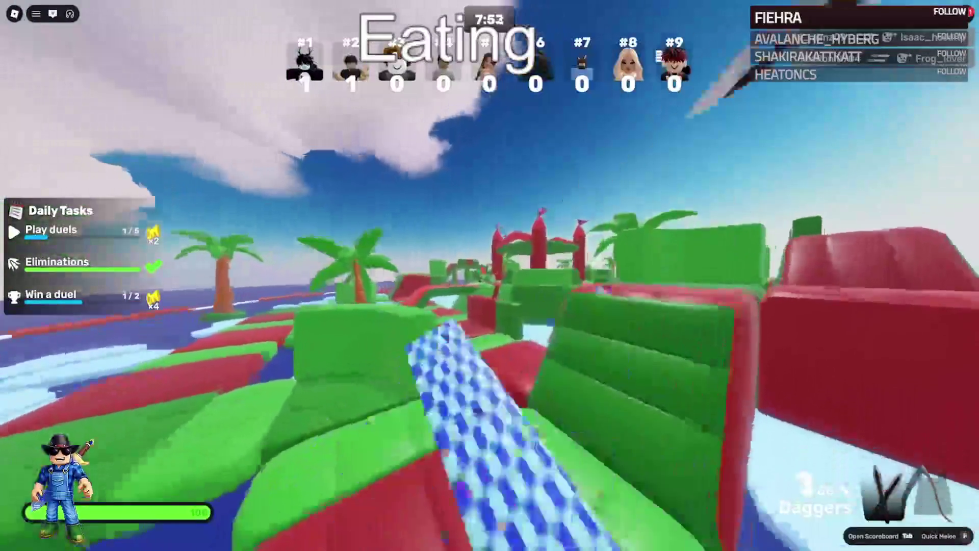
key("1")
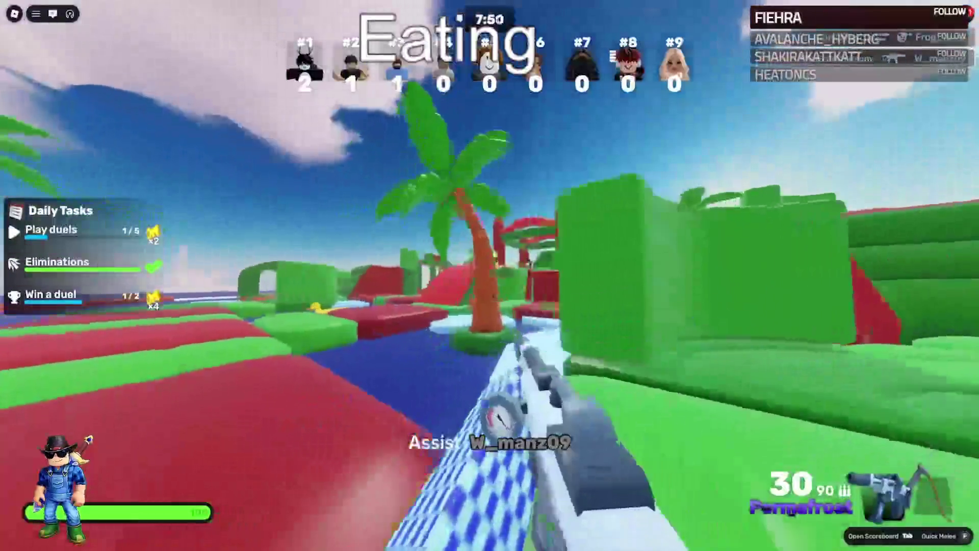
key("w")
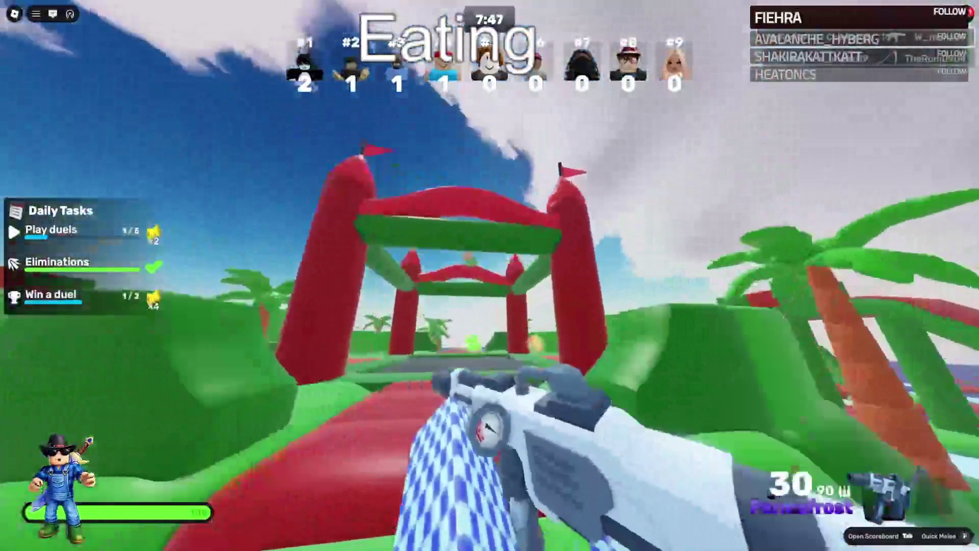
Step: Shoot the opponent under the castle gate, then fire an RPG rocket at opponents
left_click(490, 275)
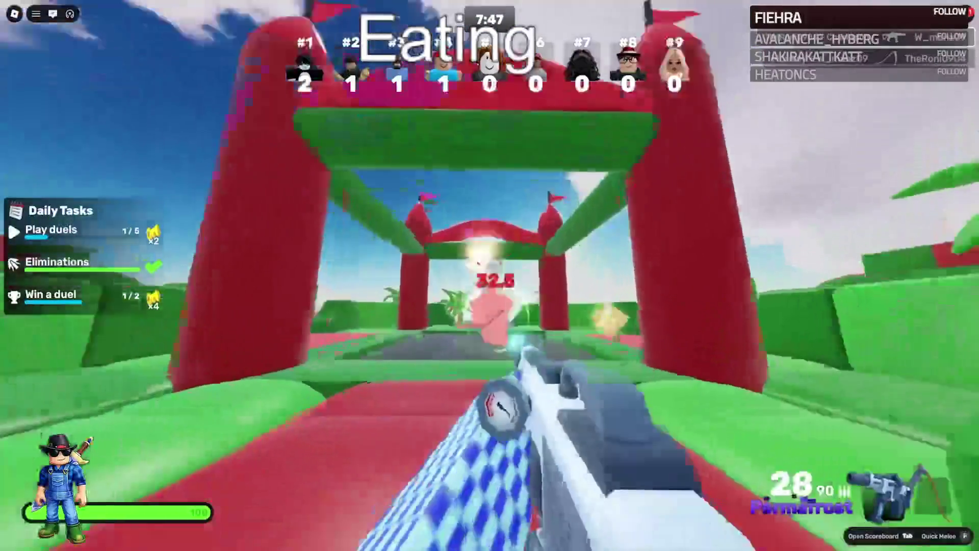
key("w")
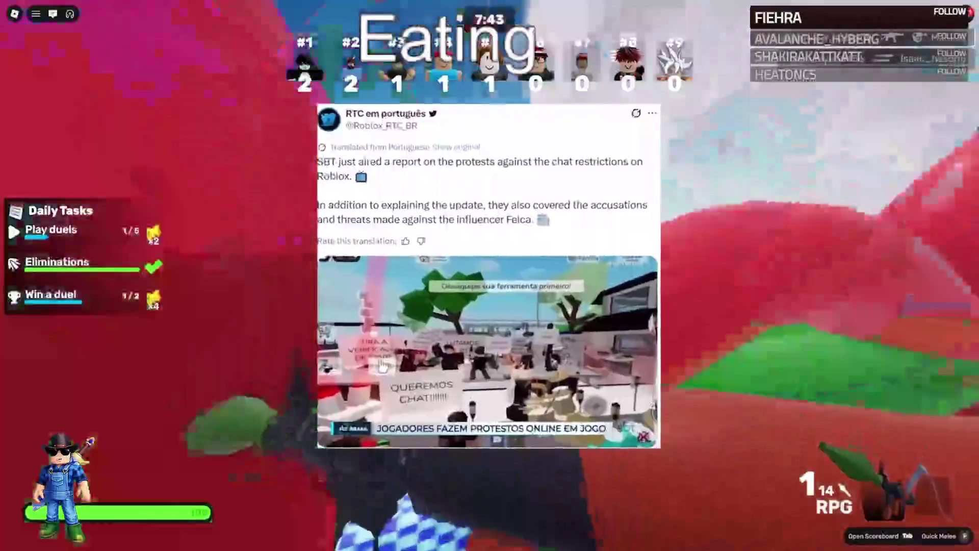
key("w")
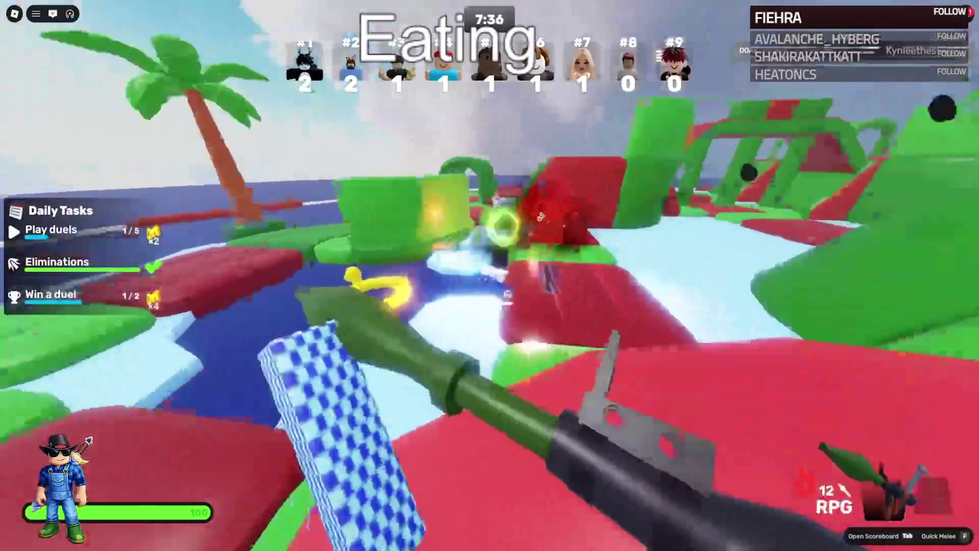
left_click(490, 276)
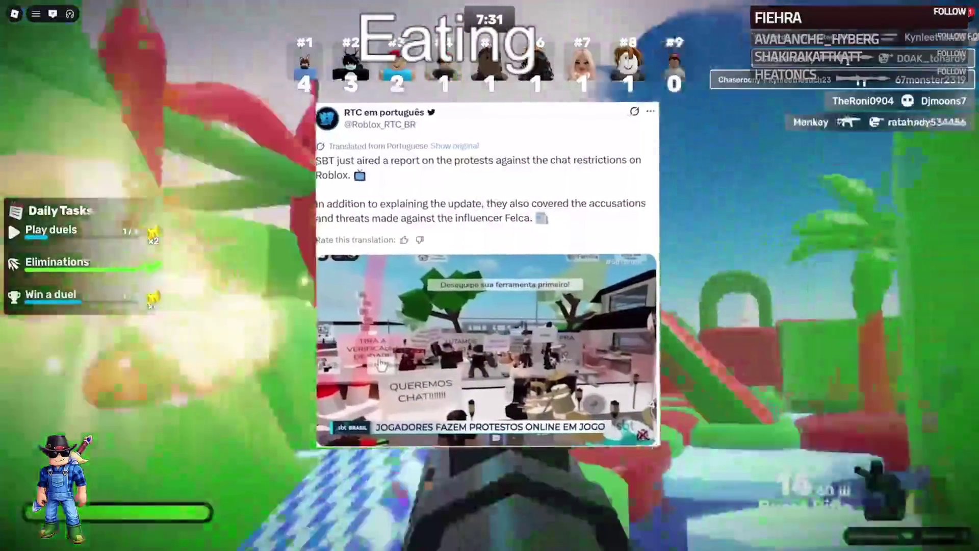
Step: Fire four Burst Rifle bursts at an opponent until it is eliminated
left_click(490, 276)
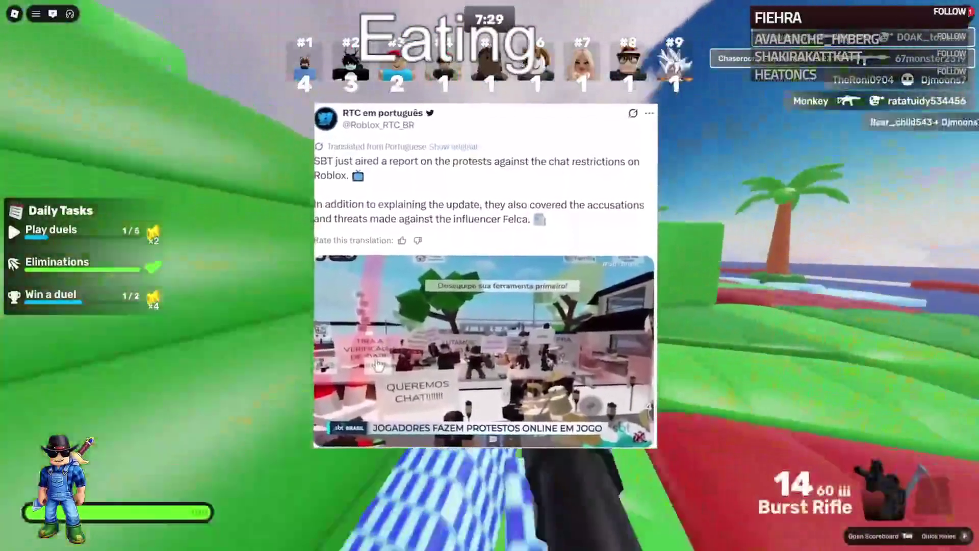
left_click(490, 276)
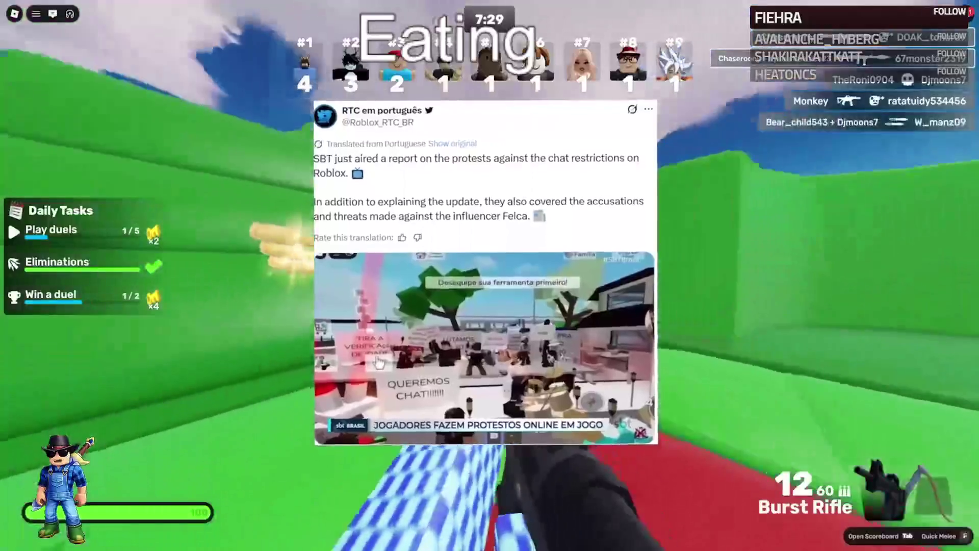
left_click(490, 275)
left_click(489, 275)
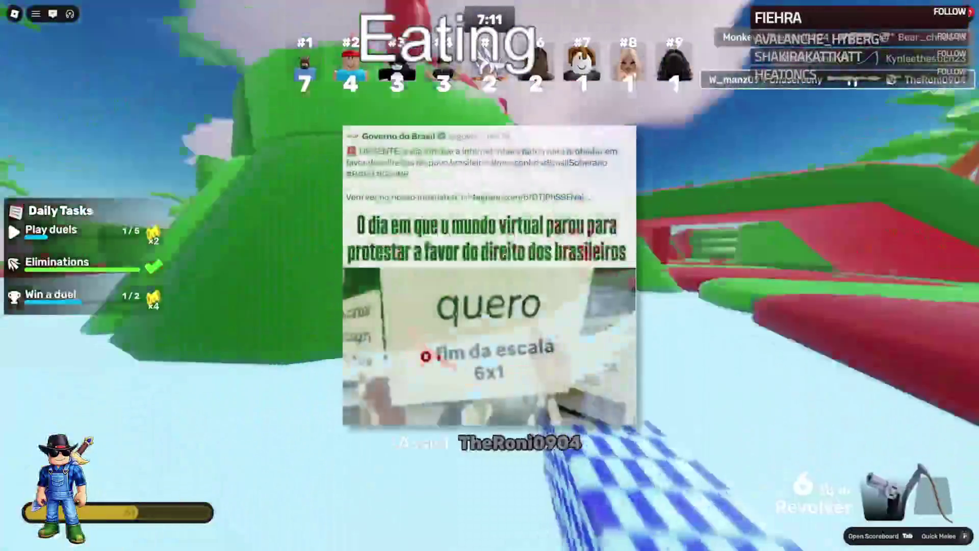
Step: Switch to the Spray weapon and play on until the castle sunset footage appears
key("1")
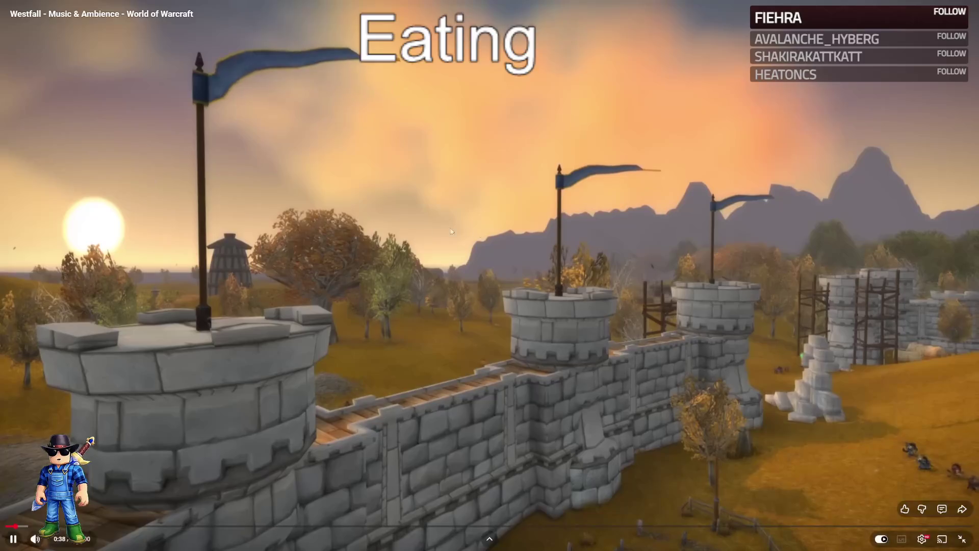
Step: Exit fullscreen, pause the Westfall ambience video, and return to Roblox Studio
key("Escape")
key("space")
key("alt+Tab")
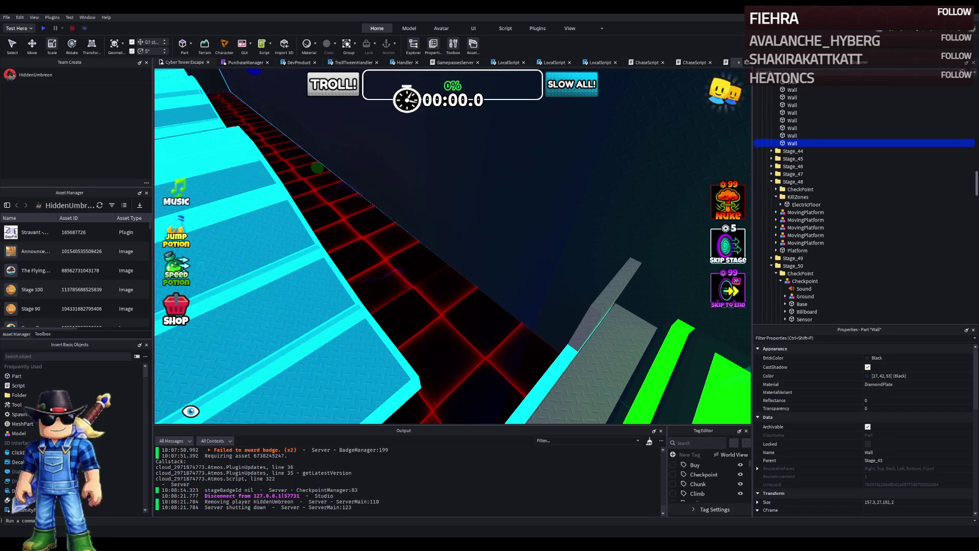
Step: Fly the camera along the cyan path toward the pink platform
key("w")
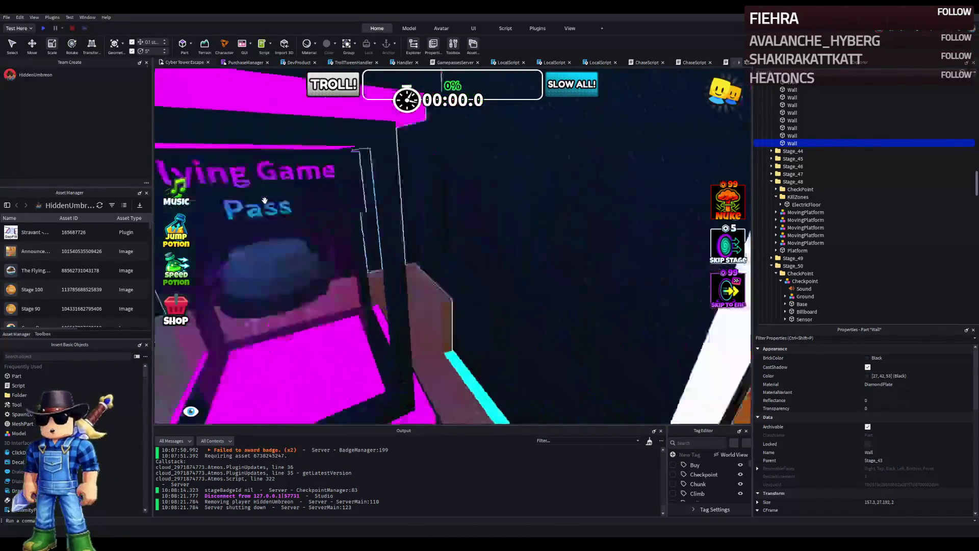
key("w")
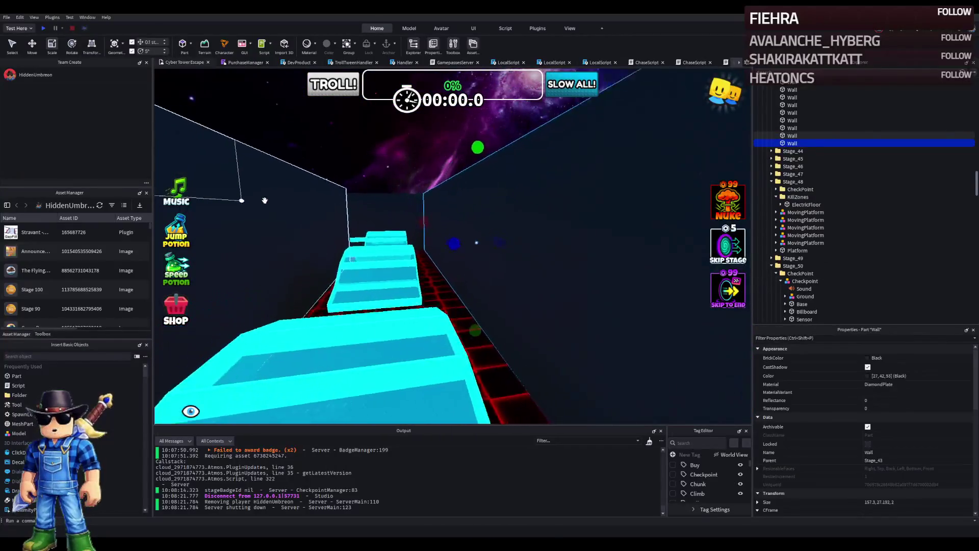
key("w")
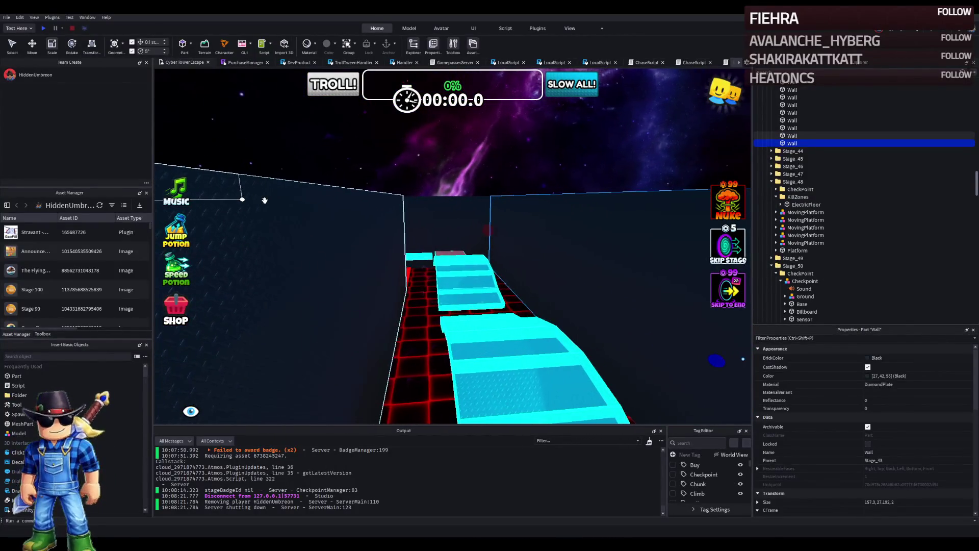
key("w")
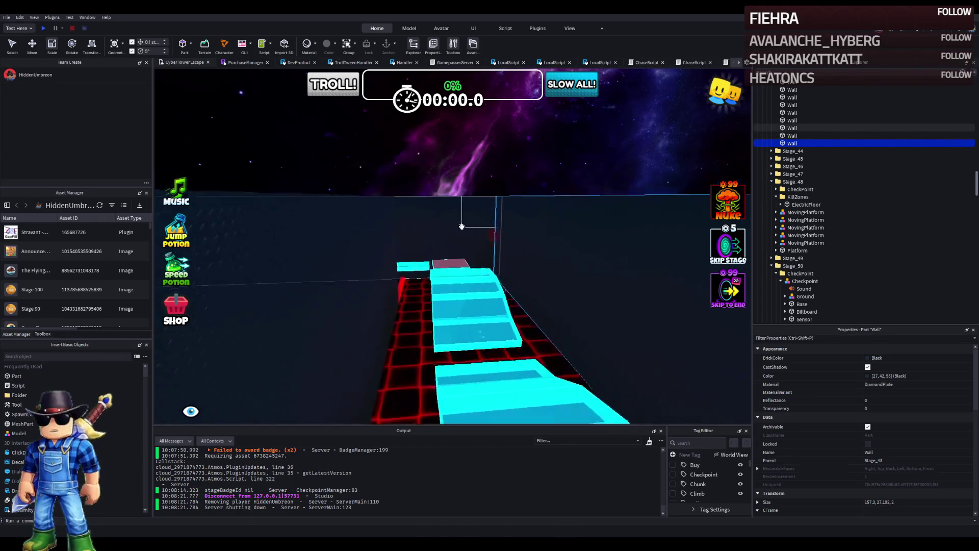
mouse_move(488, 245)
left_mouse_down()
mouse_move(429, 245)
mouse_move(461, 244)
left_mouse_up()
Step: Approach the green platform and drag Stage_24's SlideSurface1 to a new spot
key("w")
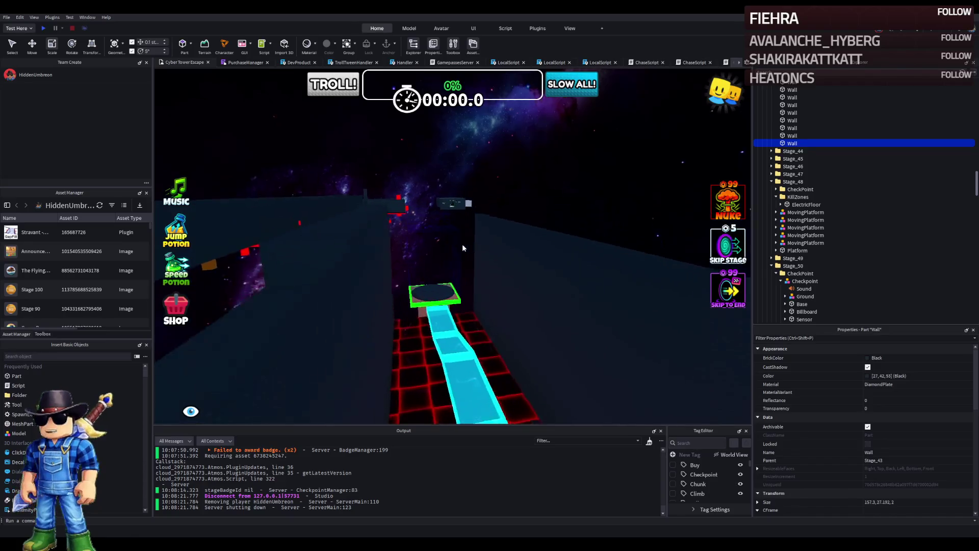
key("w")
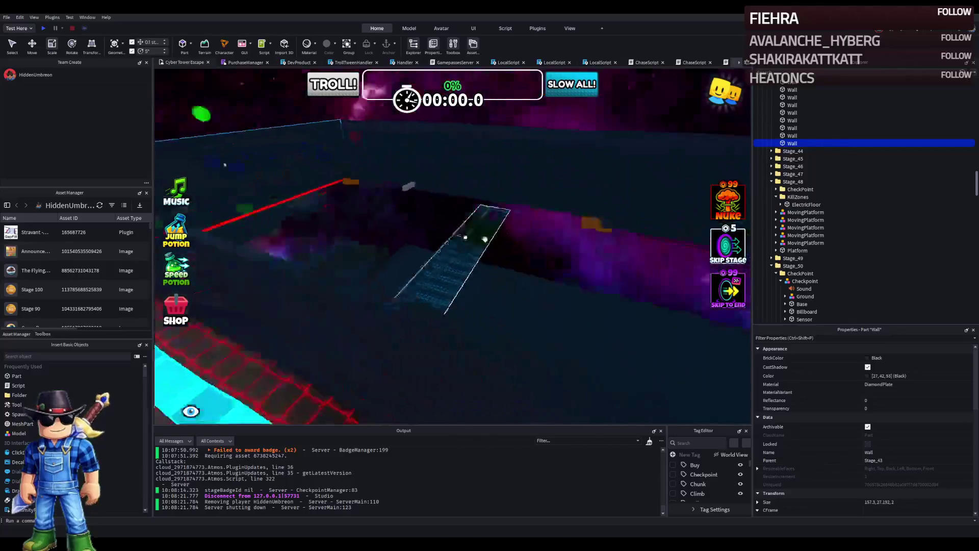
left_click(444, 274)
mouse_move(444, 274)
left_mouse_down()
mouse_move(447, 253)
mouse_move(367, 258)
mouse_move(368, 269)
left_mouse_up()
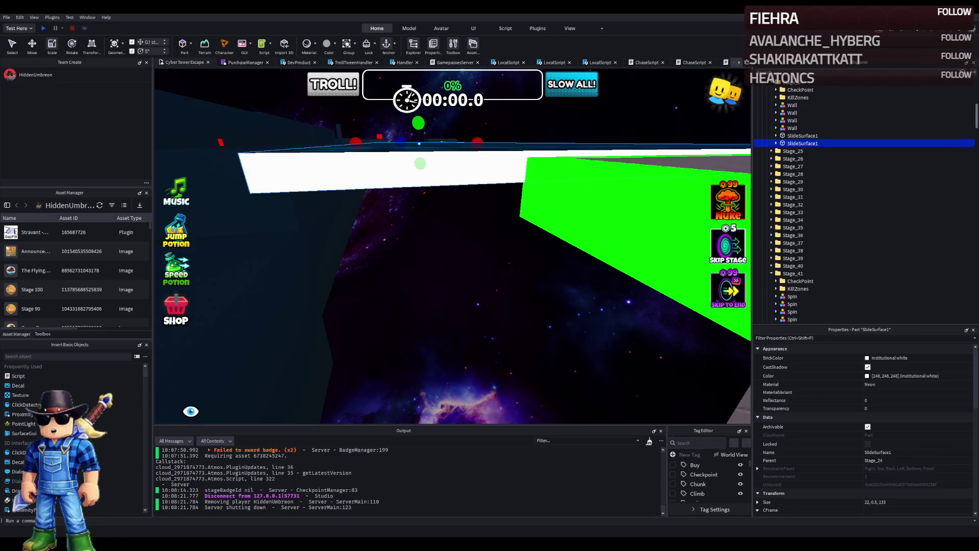
Step: Focus on the green slide and shift the slide part slightly with the Move tool
key("f")
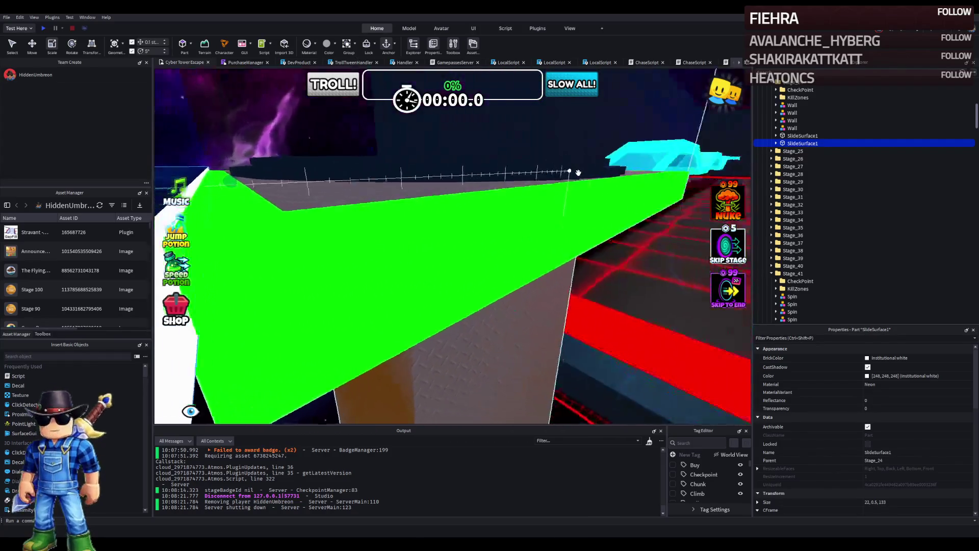
left_click_drag(578, 173, 451, 221)
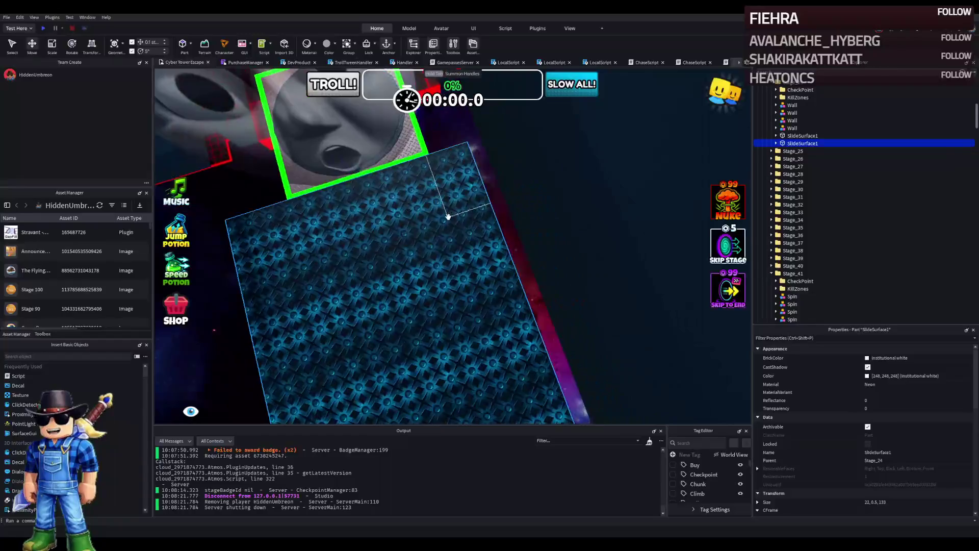
key("ctrl+2")
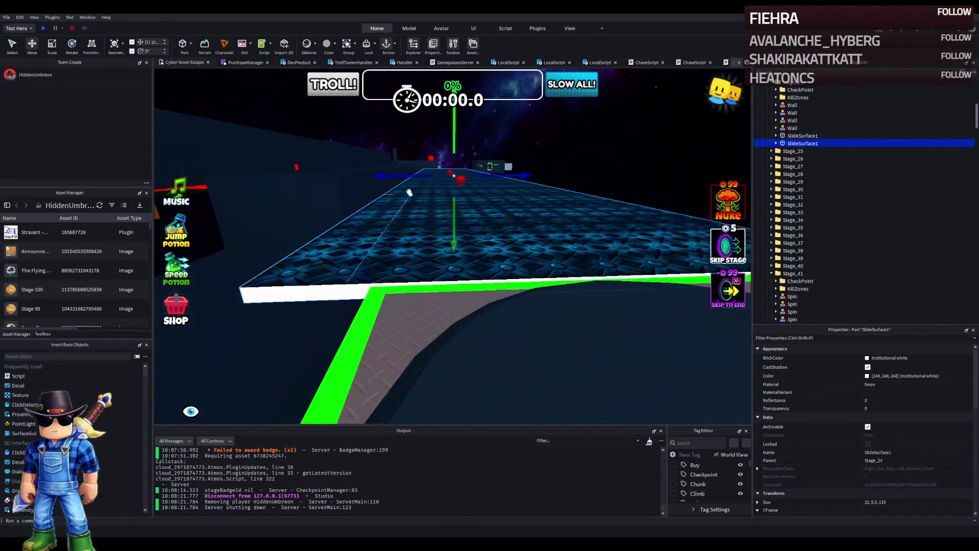
left_click_drag(411, 179, 406, 180)
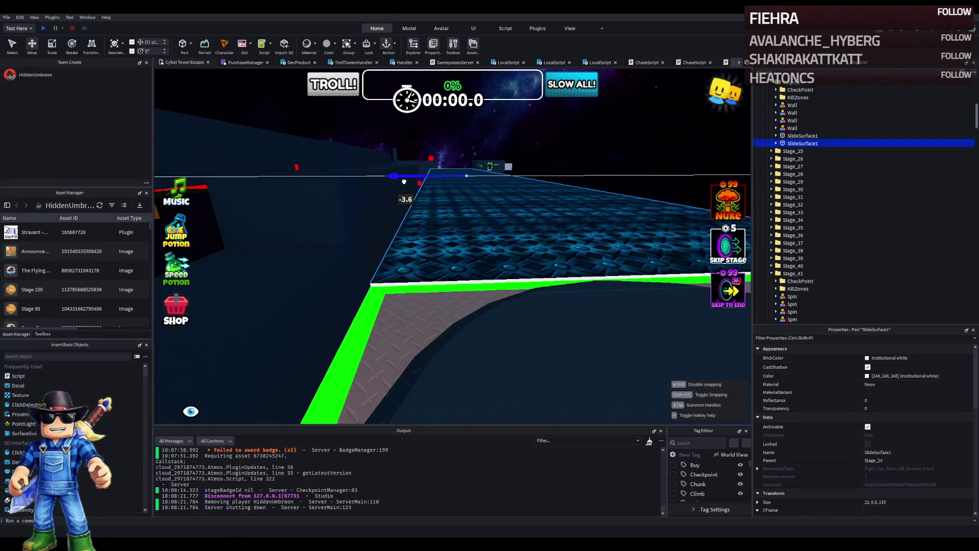
Step: Paste the Stage_51 checkpoint's Position into SlideSurface1, then slide it along X beside the checkpoint
left_click(607, 286)
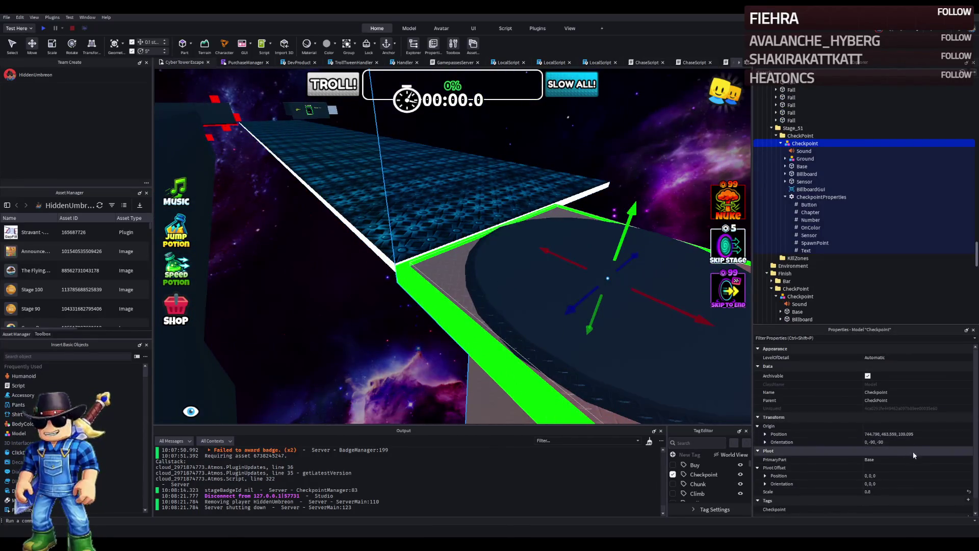
left_click(918, 434)
left_click(370, 227)
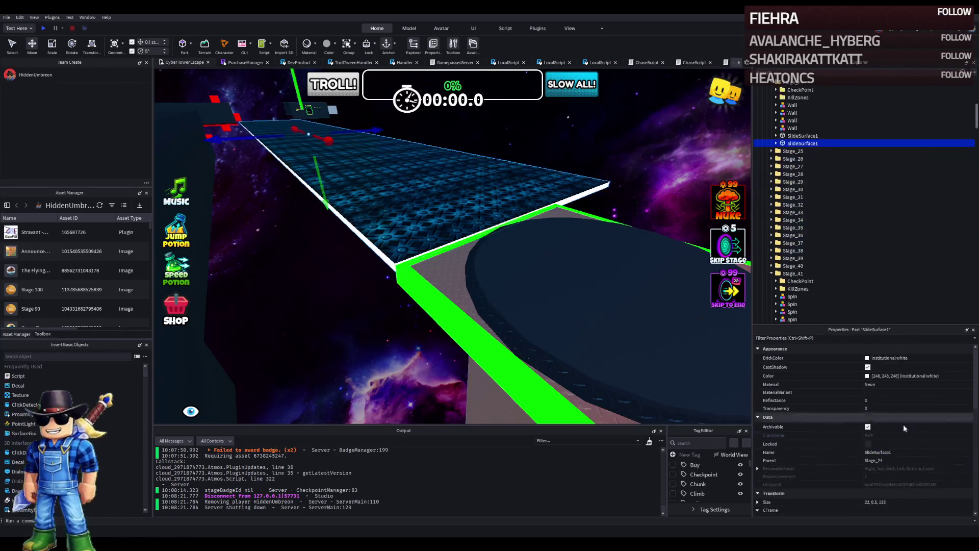
scroll(923, 503, "down", 1)
left_click(920, 494)
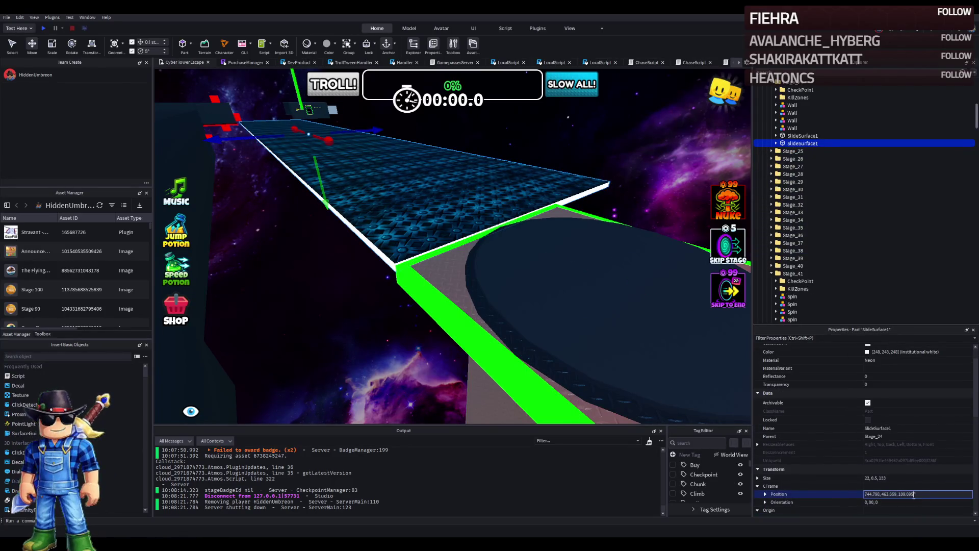
key("ctrl+v")
key("f")
mouse_move(485, 267)
left_mouse_down()
mouse_move(469, 227)
mouse_move(395, 245)
mouse_move(316, 236)
mouse_move(382, 227)
mouse_move(280, 167)
mouse_move(185, 219)
mouse_move(225, 221)
left_mouse_up()
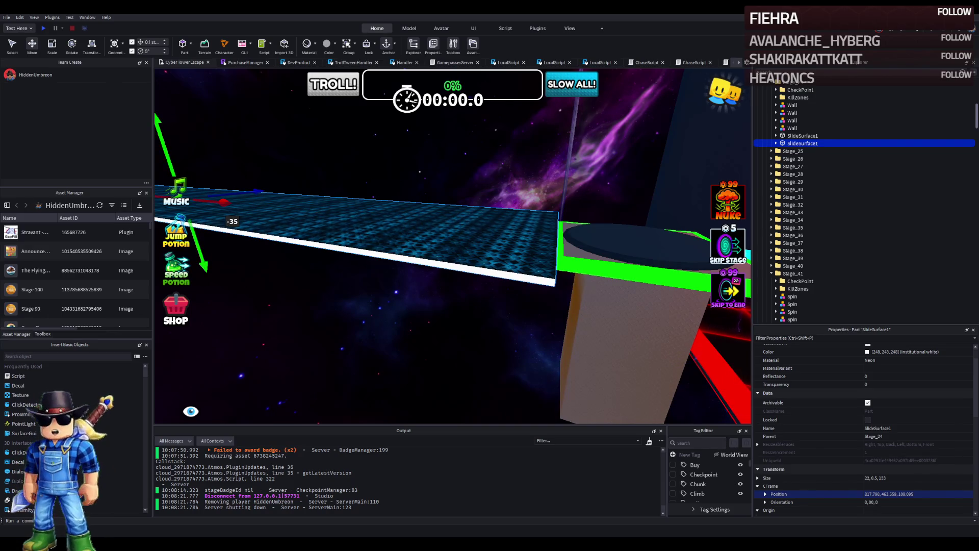
Step: Resize SlideSurface1 to 12, 0.5, 133 so the slide is 12 studs wide
key("d")
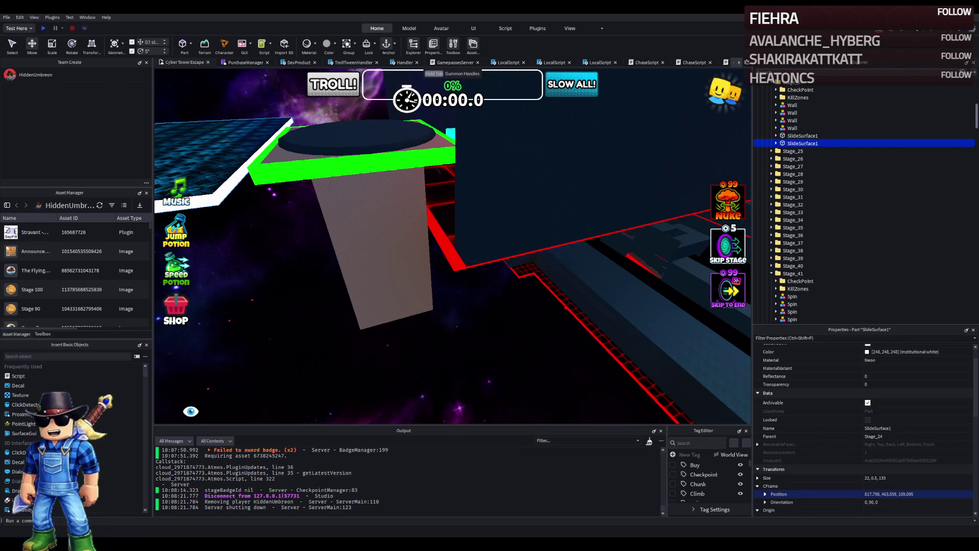
key("w")
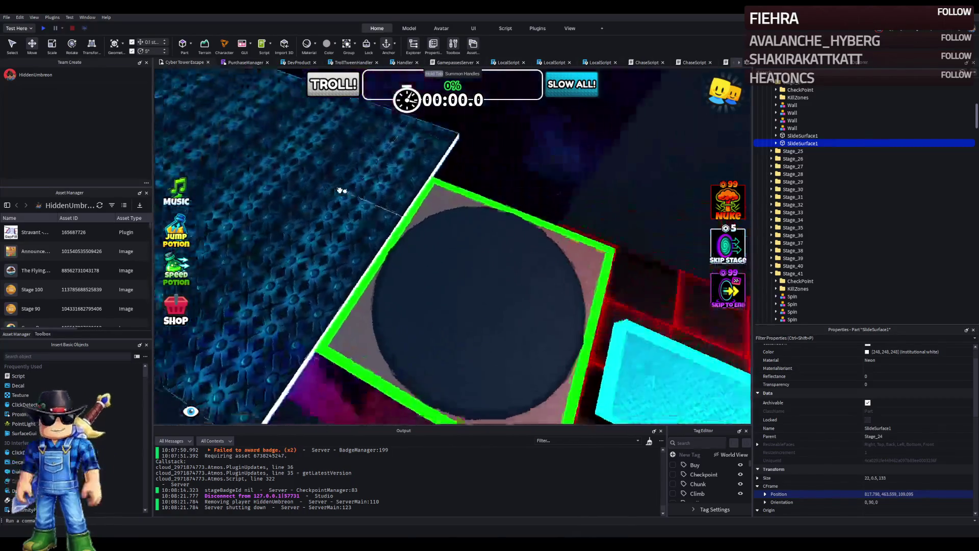
key("f")
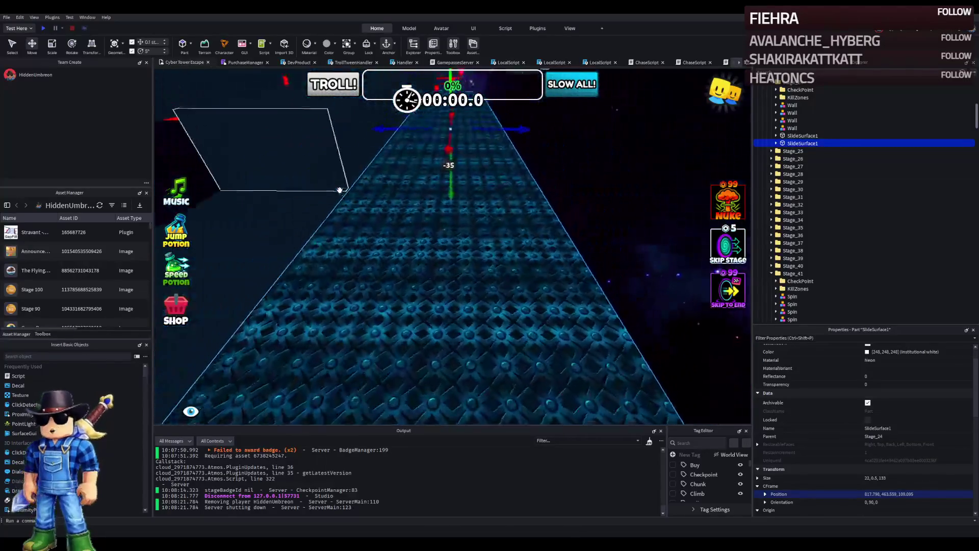
key("d")
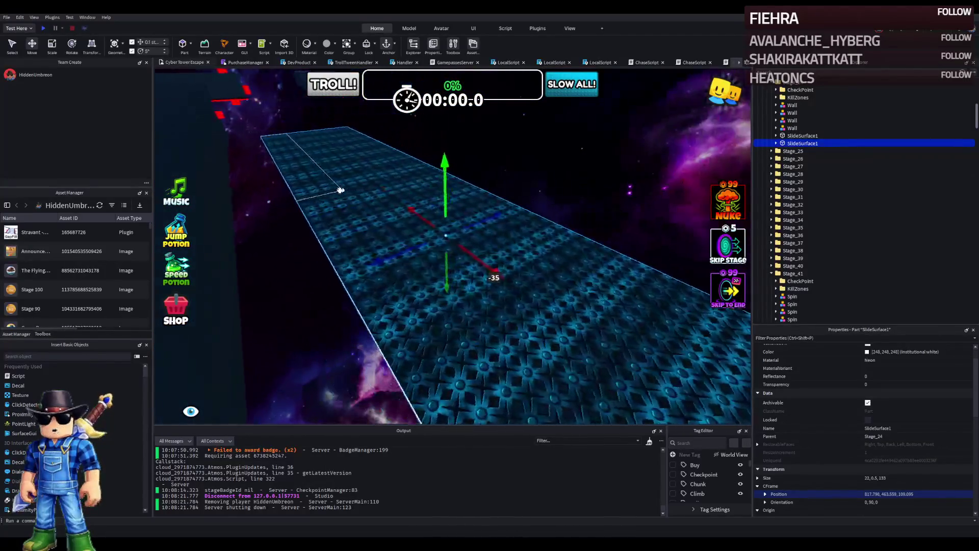
key("a")
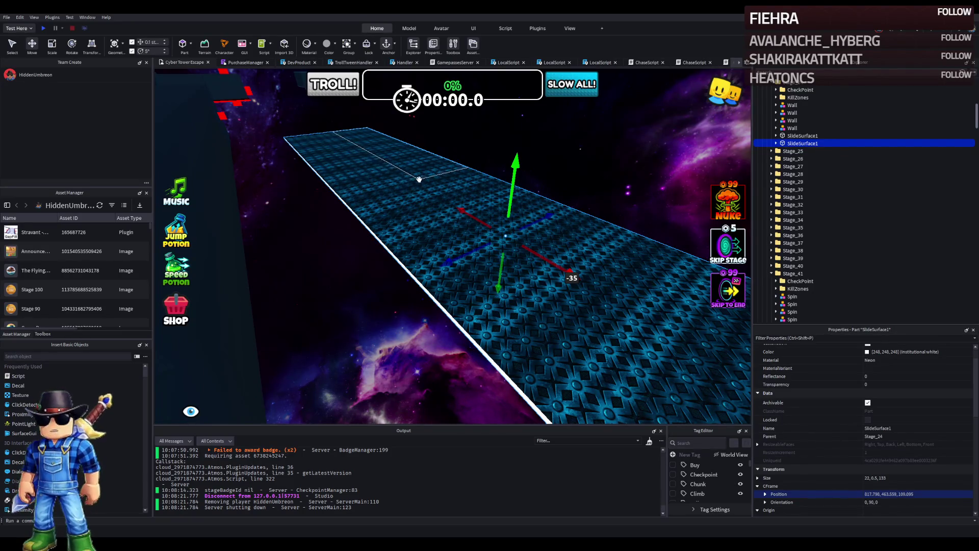
key("d")
key("q")
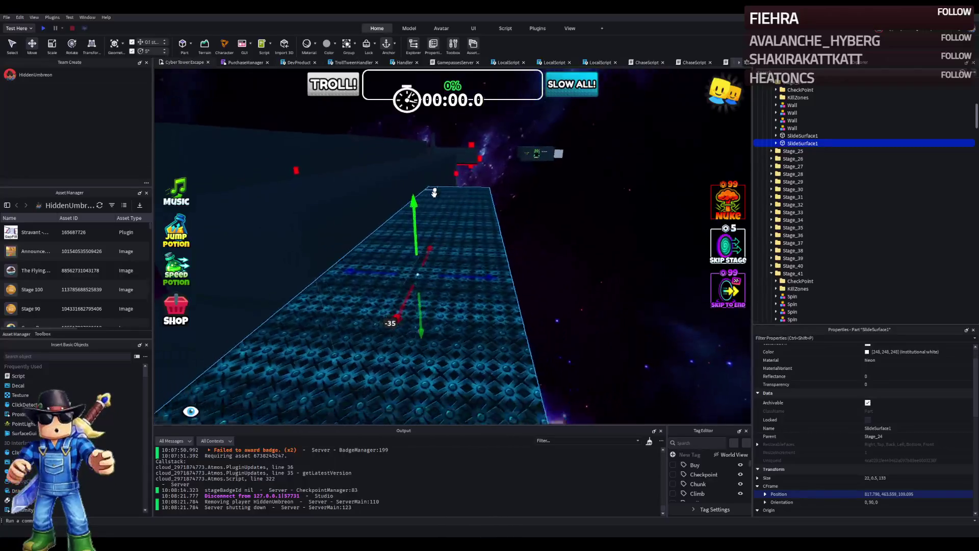
key("ctrl+3")
left_click_drag(478, 175, 459, 174)
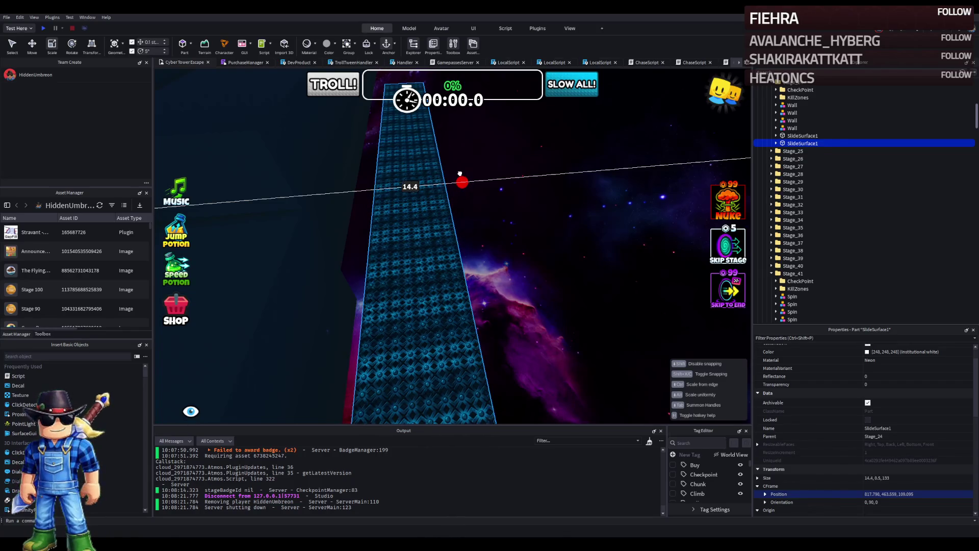
left_click_drag(459, 173, 463, 175)
right_click(464, 176)
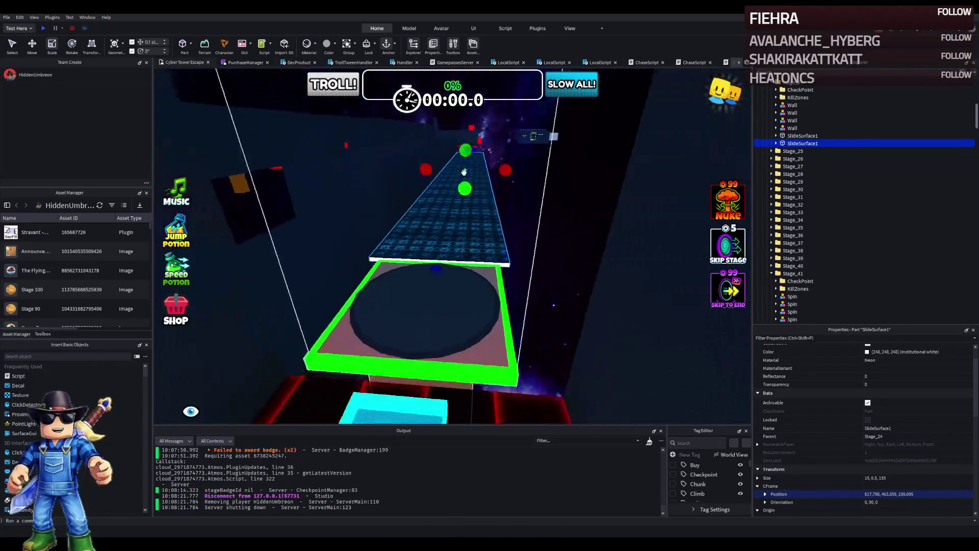
left_click_drag(501, 175, 496, 176)
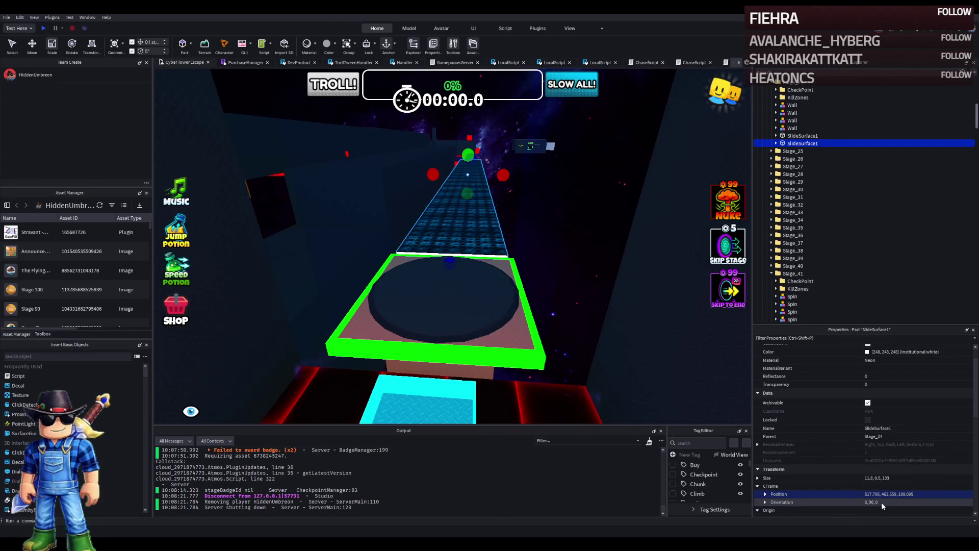
left_click(869, 479)
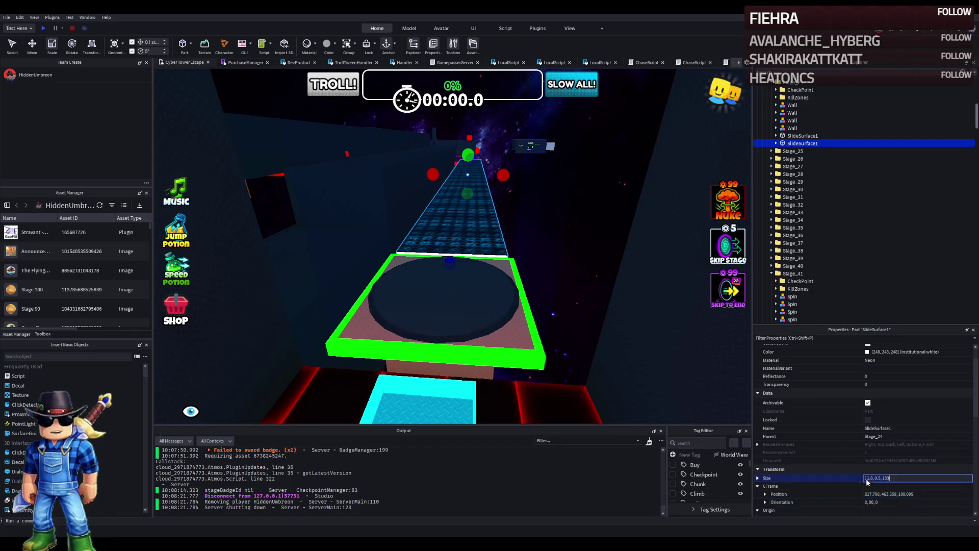
key("Return")
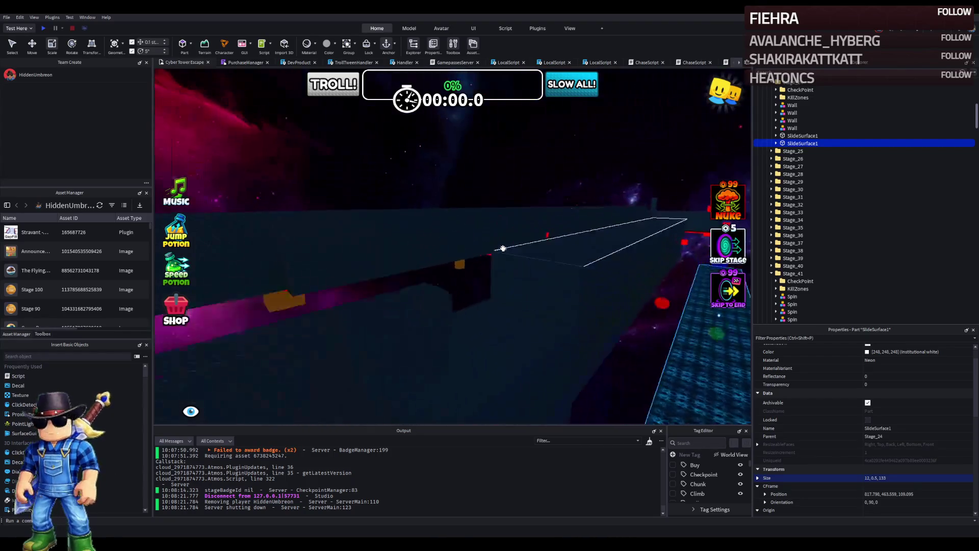
Step: Fly to stage 48 and copy its moving platform
key("w")
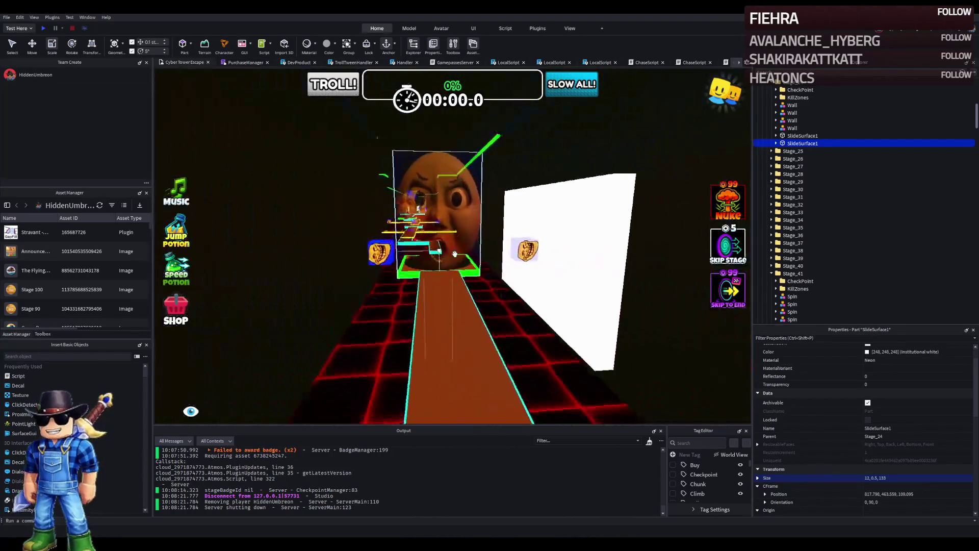
key("w")
key("d")
left_click(479, 255)
key("w")
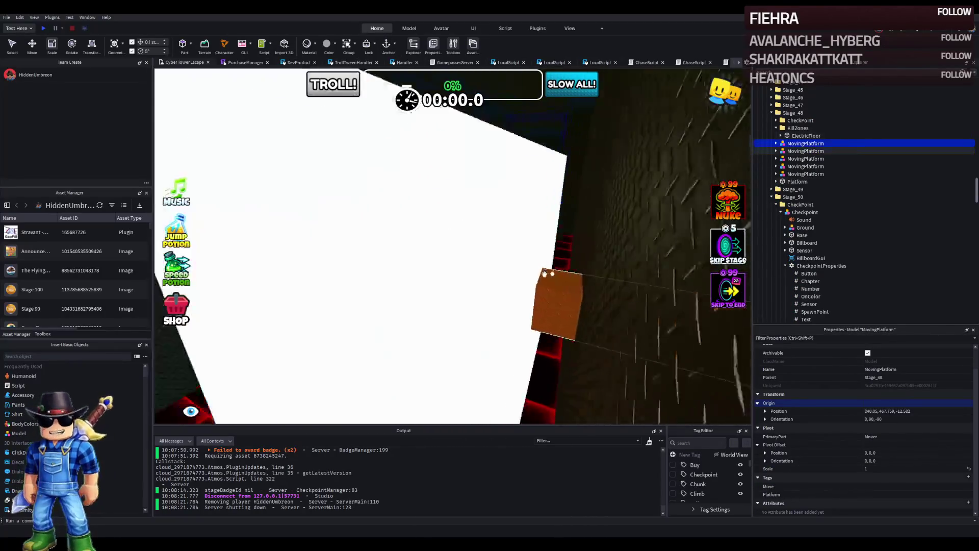
Step: Paste the moving platform back in and move it forward toward stage 51
key("ctrl+v")
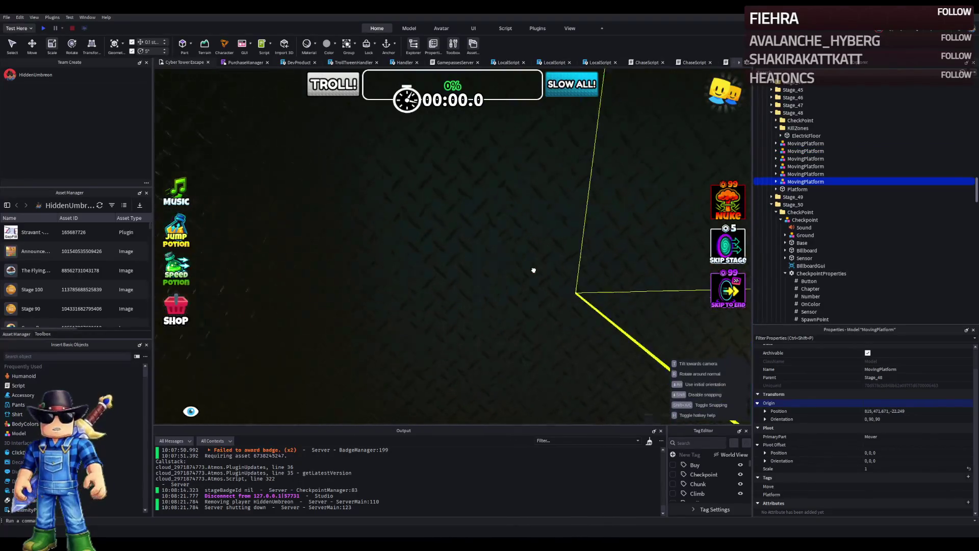
key("f")
key("Delete")
key("ctrl+z")
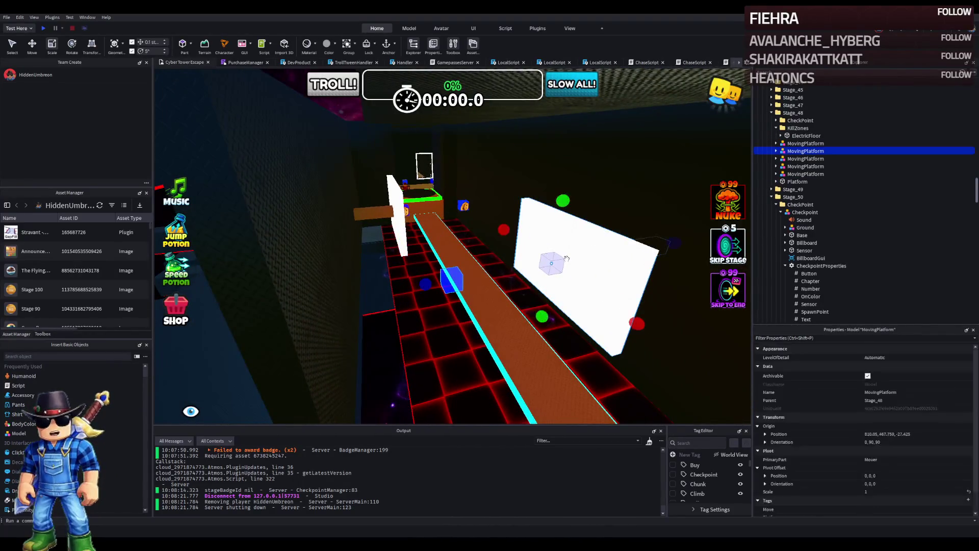
left_click_drag(513, 267, 402, 314)
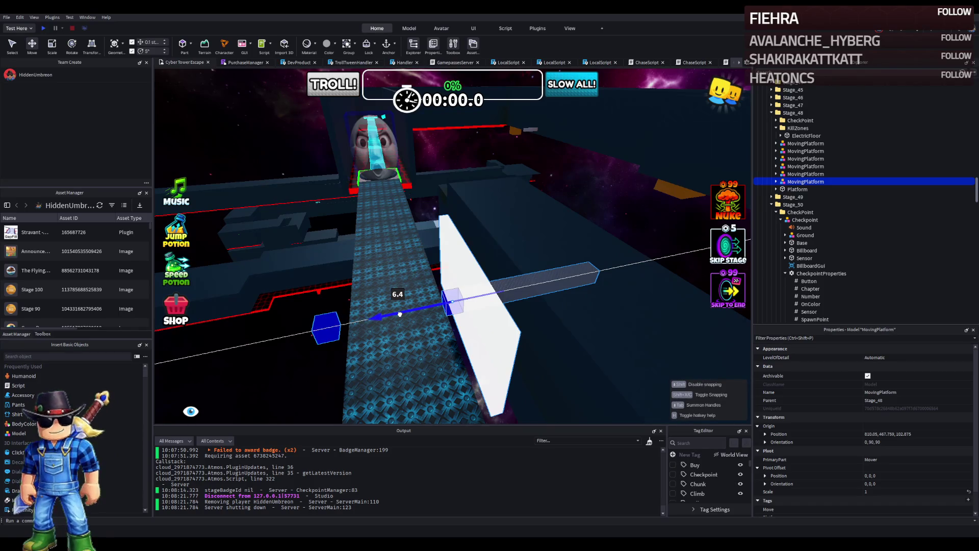
Step: Nudge the MovingPlatform beside the walkway to Origin Z about 102.675, shifting its MoveDestination too
left_click_drag(408, 312, 408, 311)
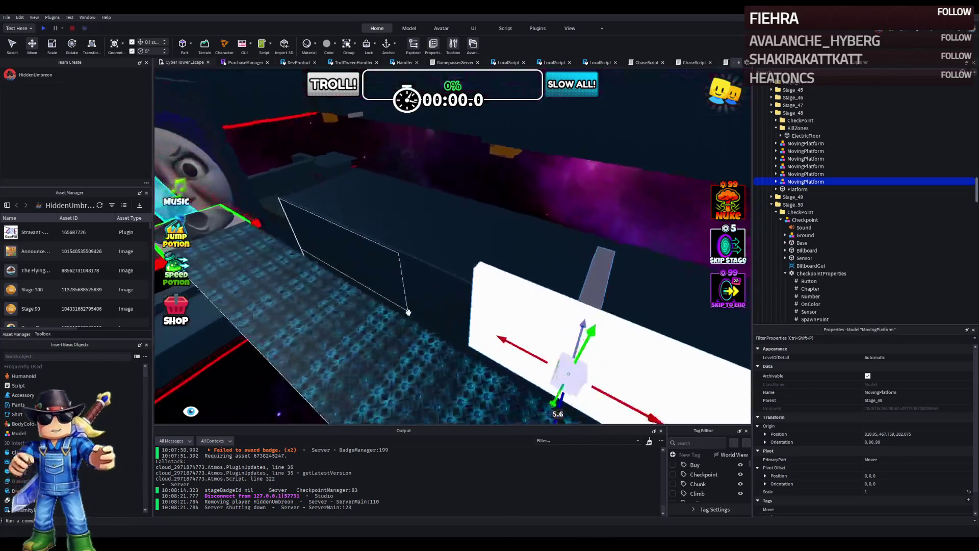
left_click_drag(476, 286, 360, 309)
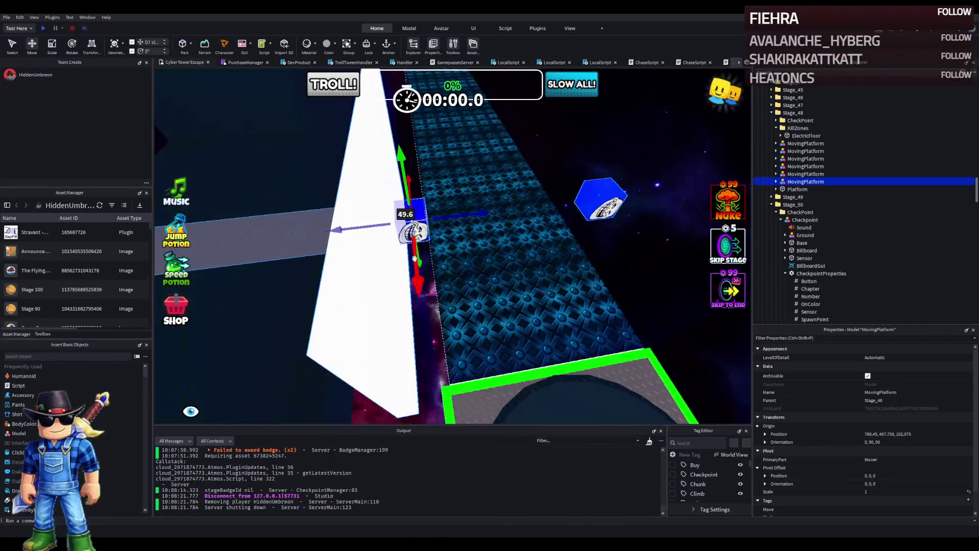
mouse_move(442, 223)
left_mouse_down()
mouse_move(465, 213)
mouse_move(408, 268)
mouse_move(359, 249)
mouse_move(361, 240)
mouse_move(426, 243)
mouse_move(403, 249)
left_mouse_up()
left_click(504, 241)
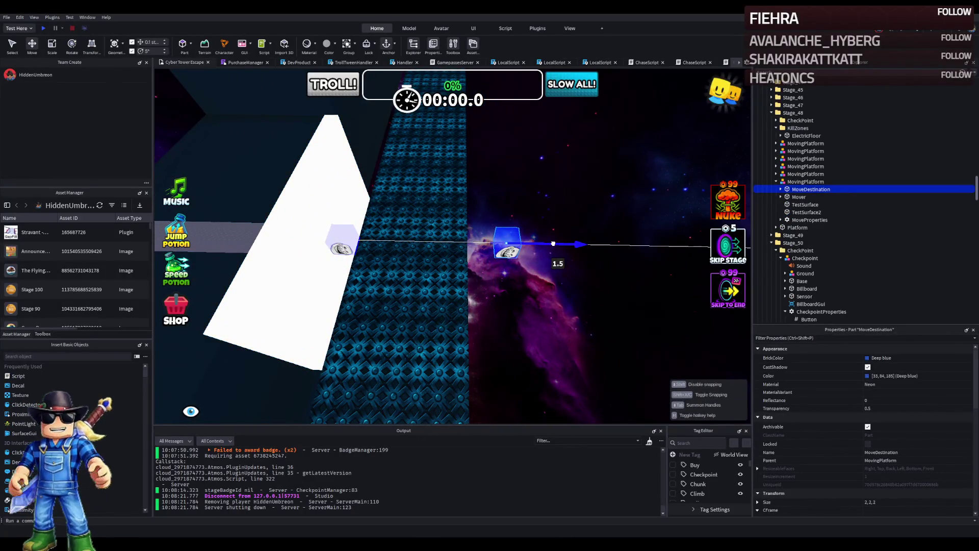
left_click(470, 247)
left_click_drag(477, 241, 487, 242)
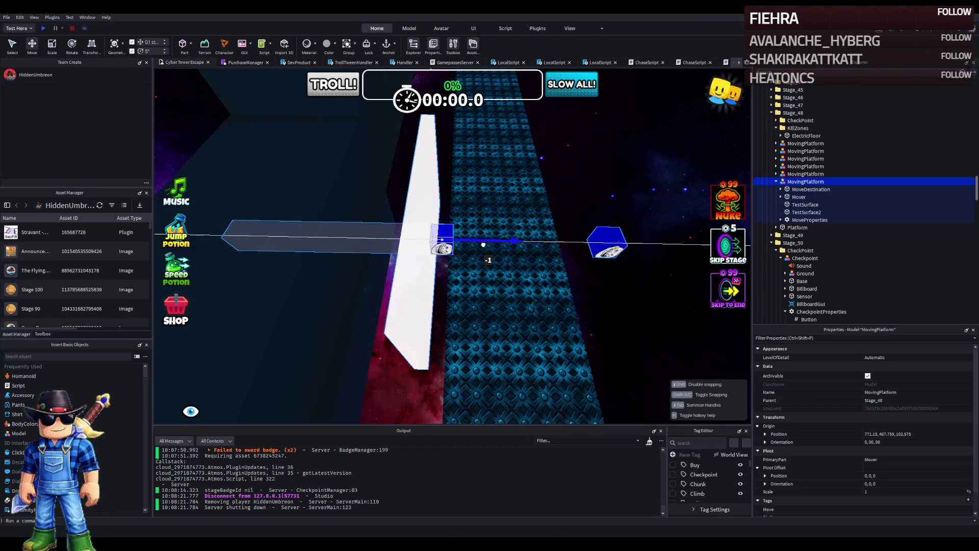
left_click_drag(483, 245, 458, 248)
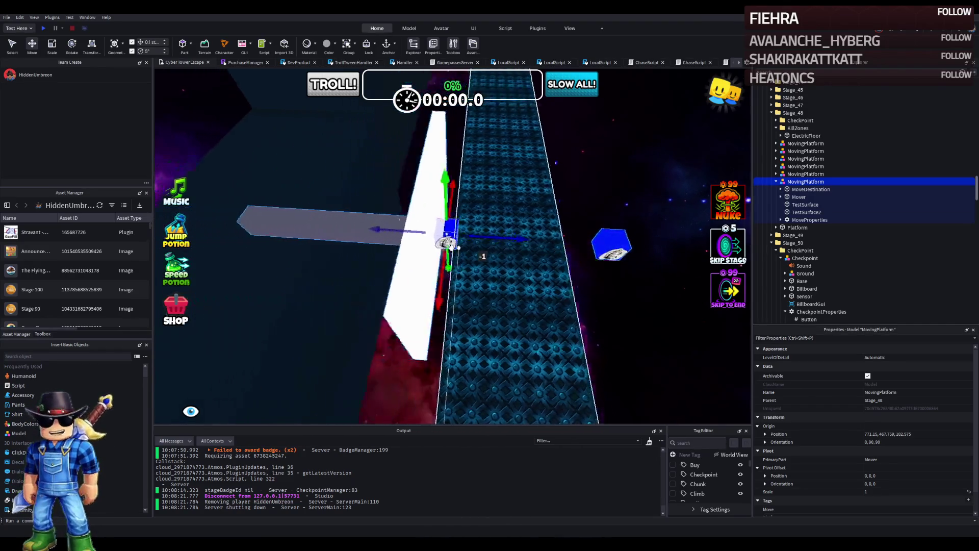
right_click(450, 247)
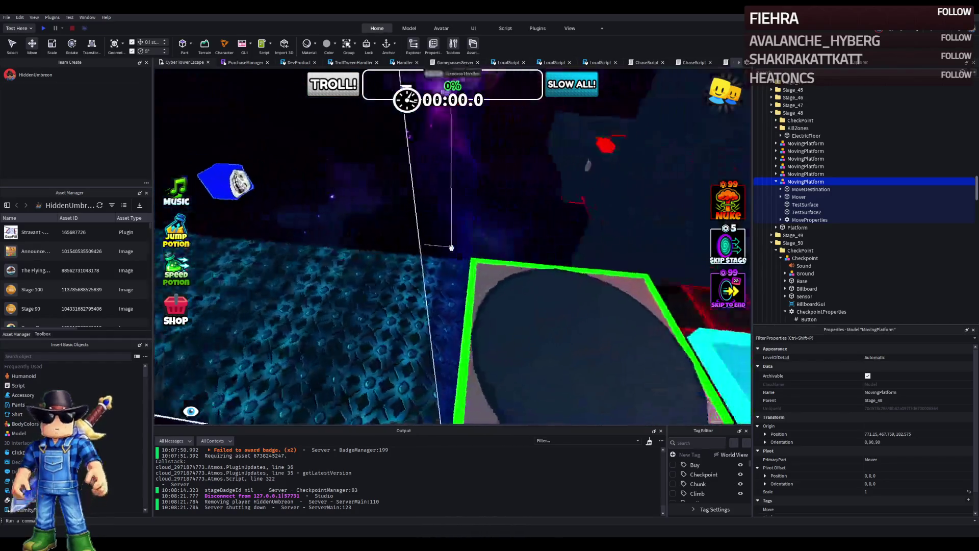
Step: Drag MovingPlatform and SlideSurface1 into the Stage_51 folder in Explorer and focus the platform
left_click(451, 247)
left_click_drag(429, 214, 675, 244)
left_click(613, 317)
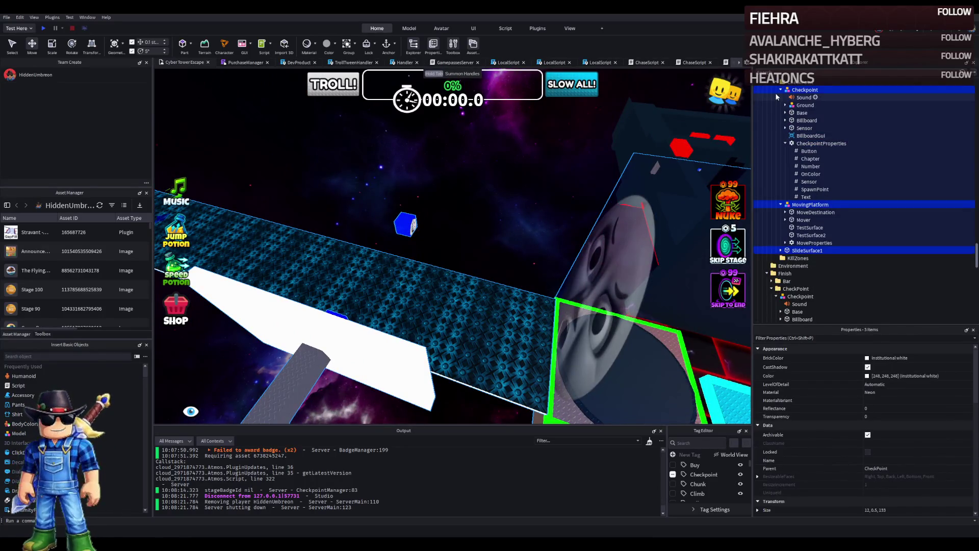
left_click(780, 90)
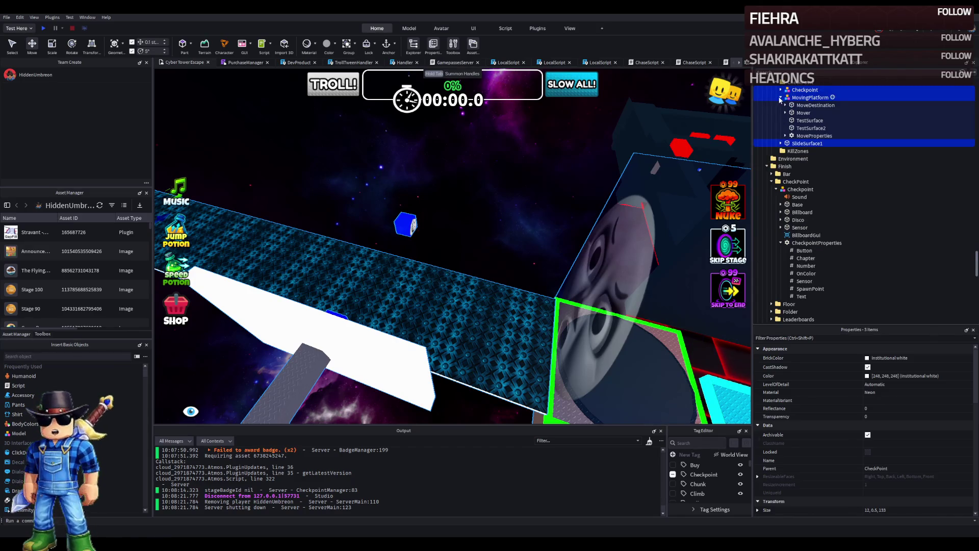
left_click(780, 98)
left_click_drag(800, 84, 795, 118)
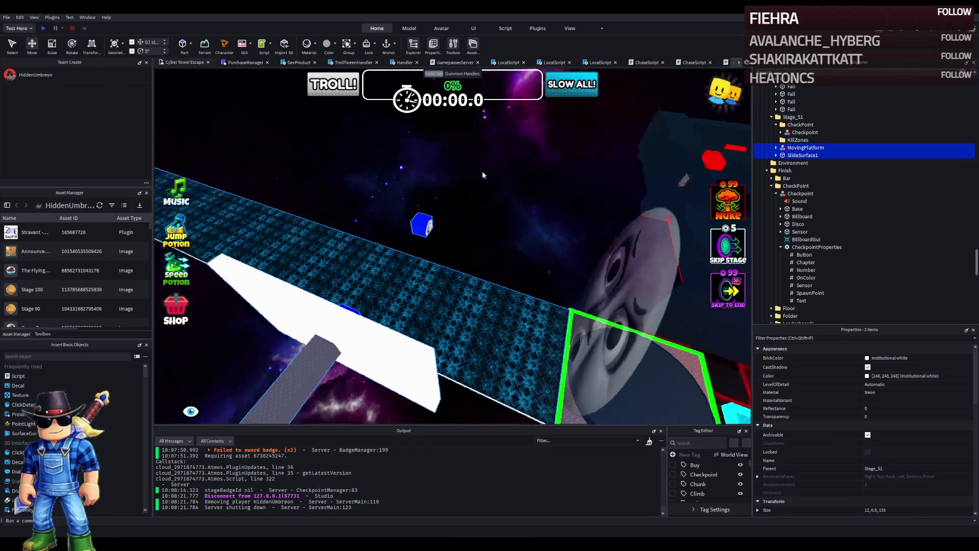
key("f")
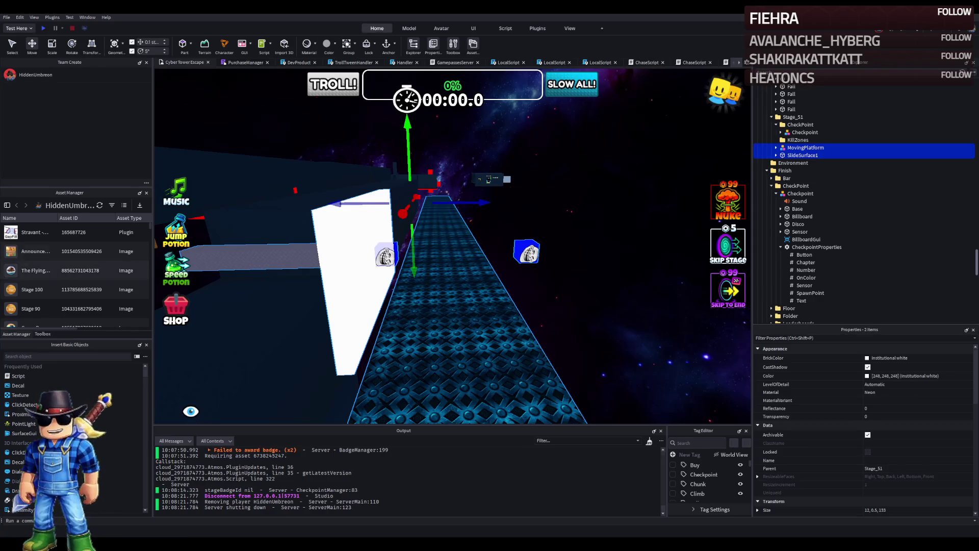
Step: Lengthen the two side wall sections to 178.7 and 307.4 studs
key("s")
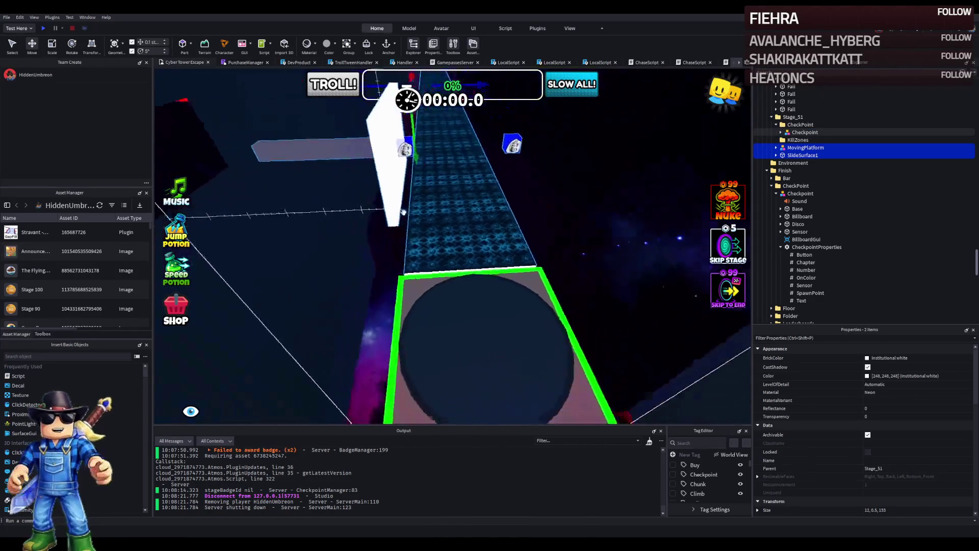
key("s")
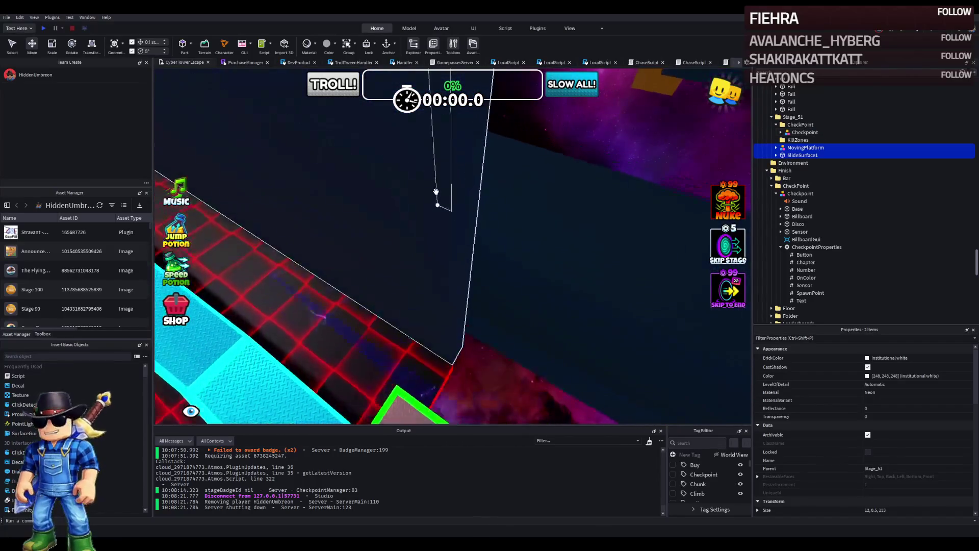
left_click(436, 193)
mouse_move(434, 252)
left_mouse_down()
mouse_move(517, 256)
mouse_move(567, 234)
left_mouse_up()
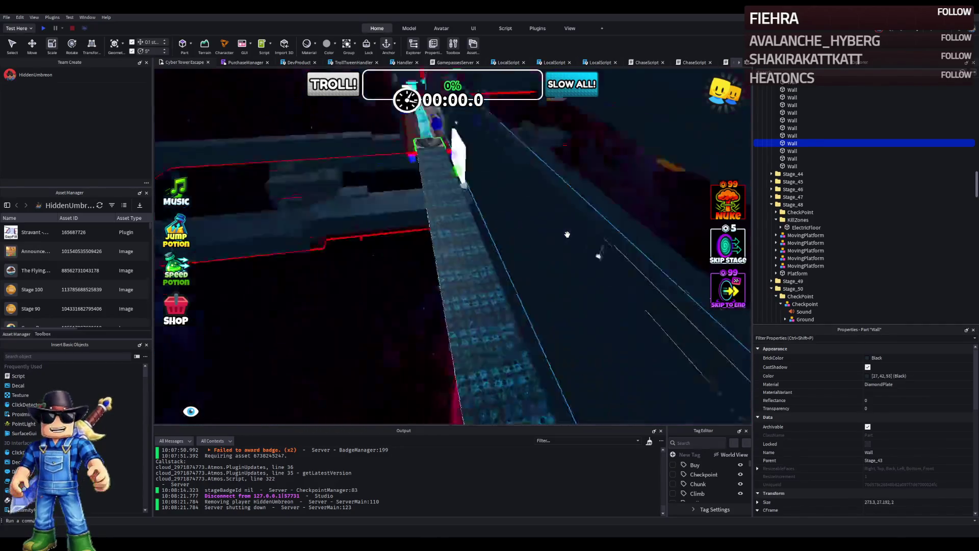
left_click(532, 201)
left_click_drag(532, 201, 532, 200)
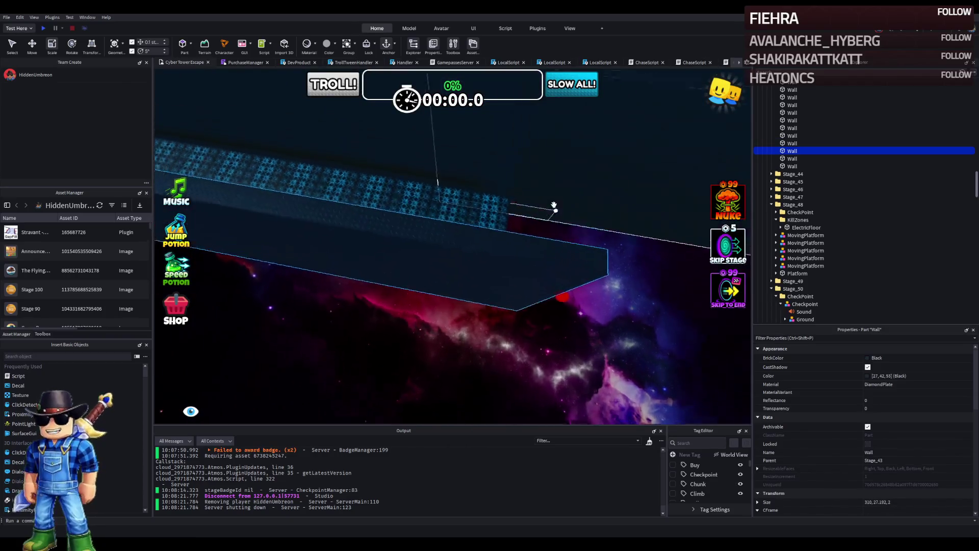
Step: File the roof part into Roofs41+ and the new walls into Walls41+
left_click(507, 204, "ctrl")
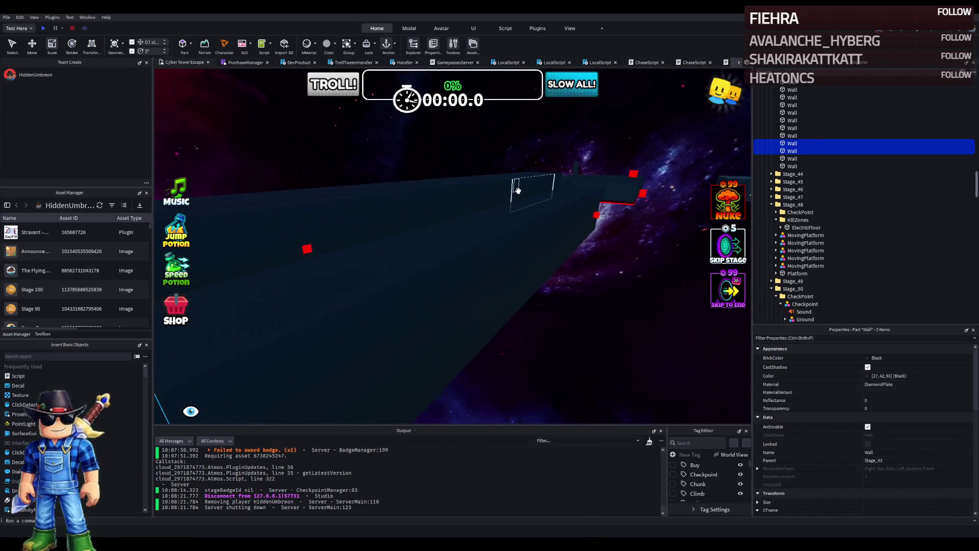
left_click(518, 190, "ctrl")
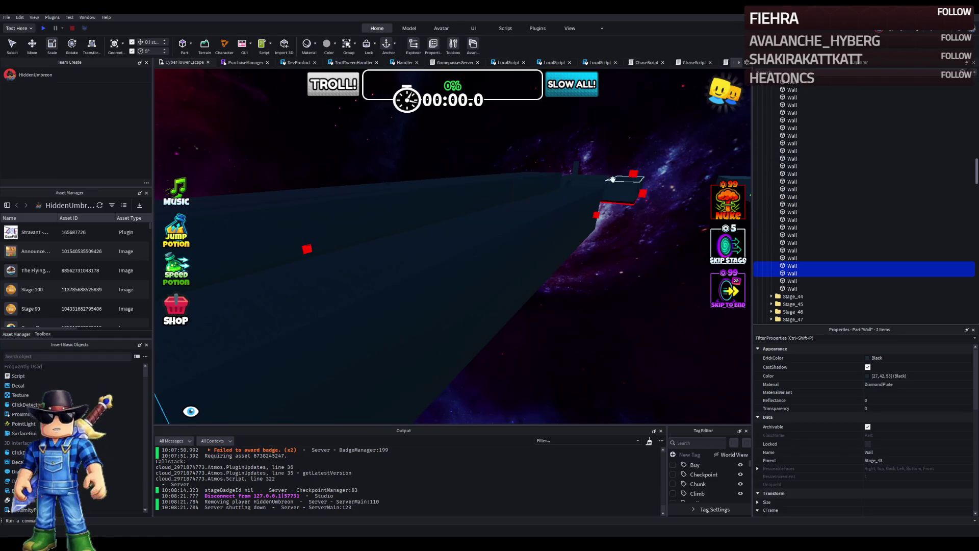
left_click_drag(623, 180, 622, 179)
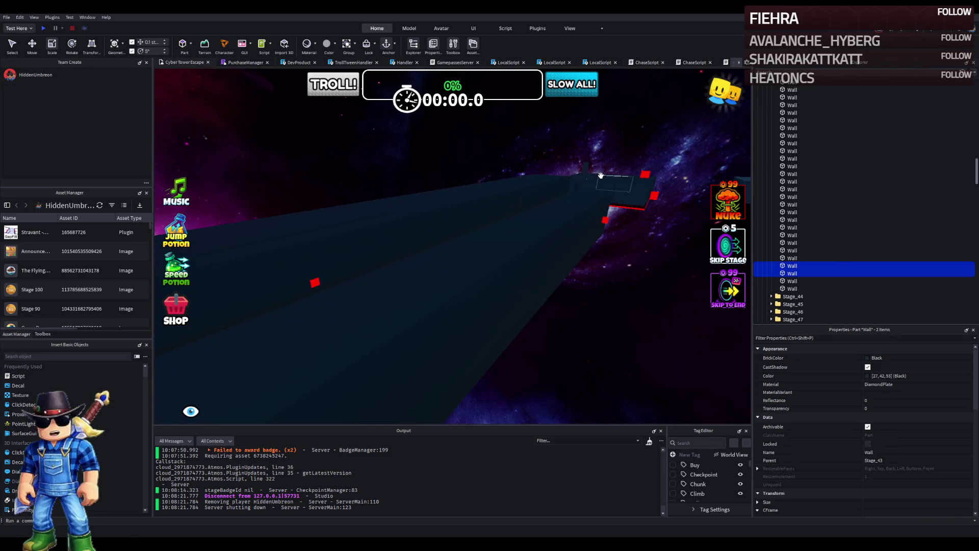
left_click(602, 174, "ctrl")
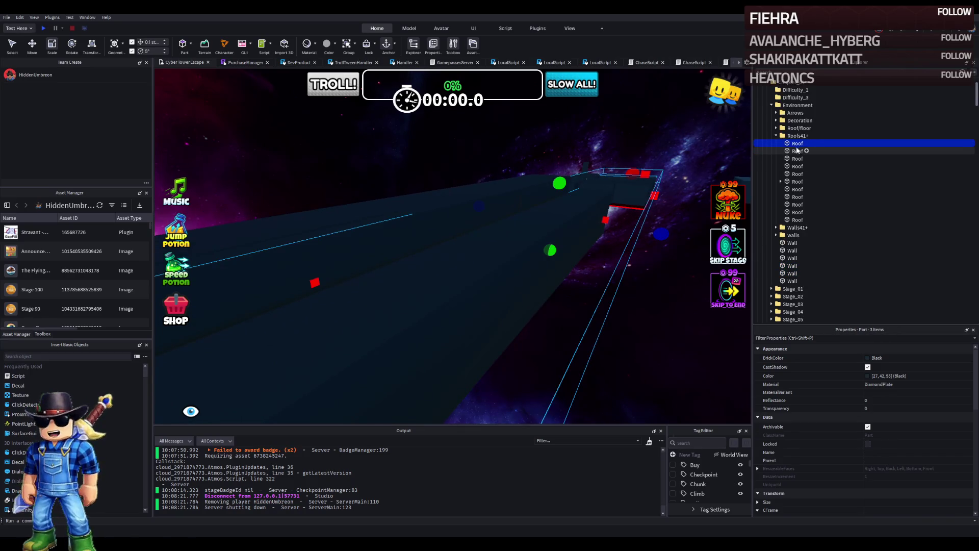
left_click_drag(794, 142, 794, 139)
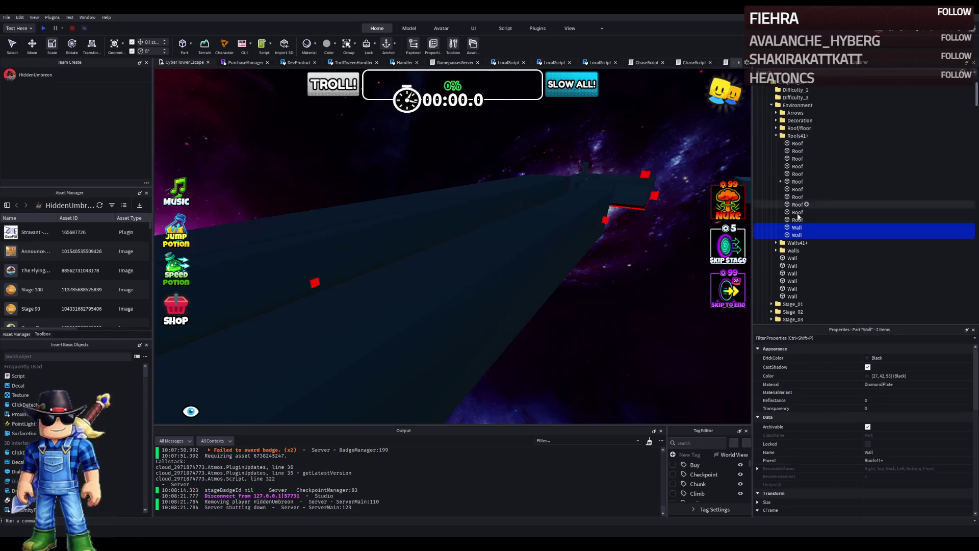
left_click_drag(797, 244, 796, 243)
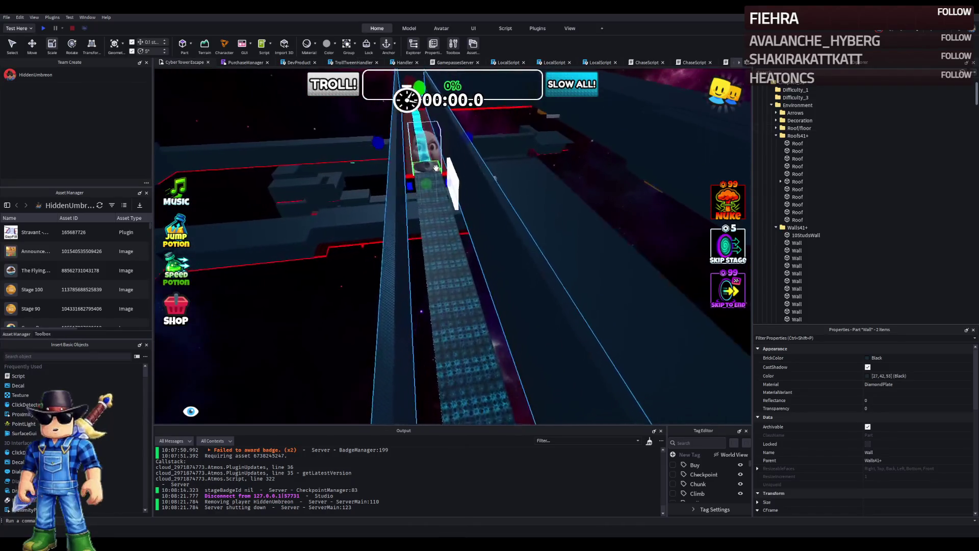
Step: Stretch ElectricFloor along the stage, move MovingPlatform 15.6 studs on Z, and start a playtest
left_click(408, 159)
mouse_move(427, 171)
left_mouse_down()
mouse_move(457, 217)
mouse_move(477, 218)
left_mouse_up()
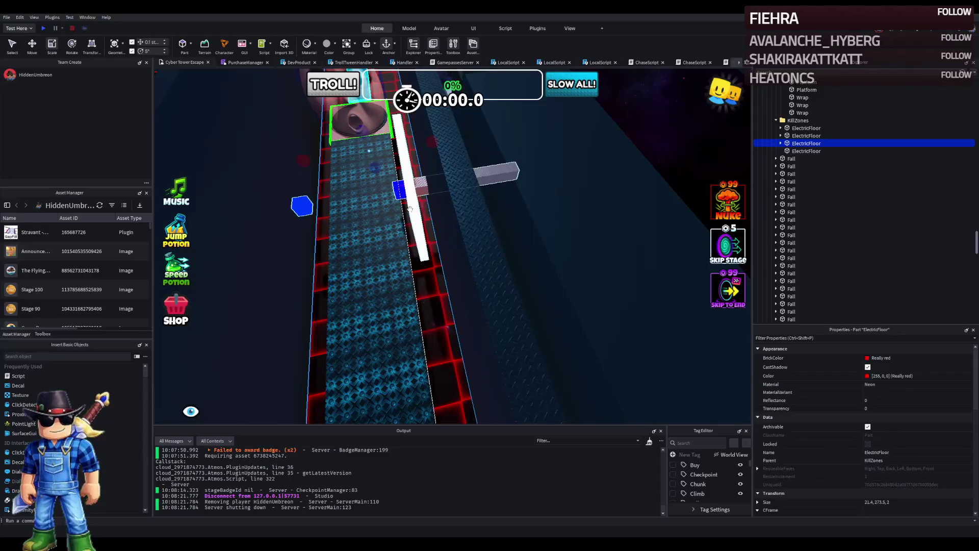
left_click(418, 208)
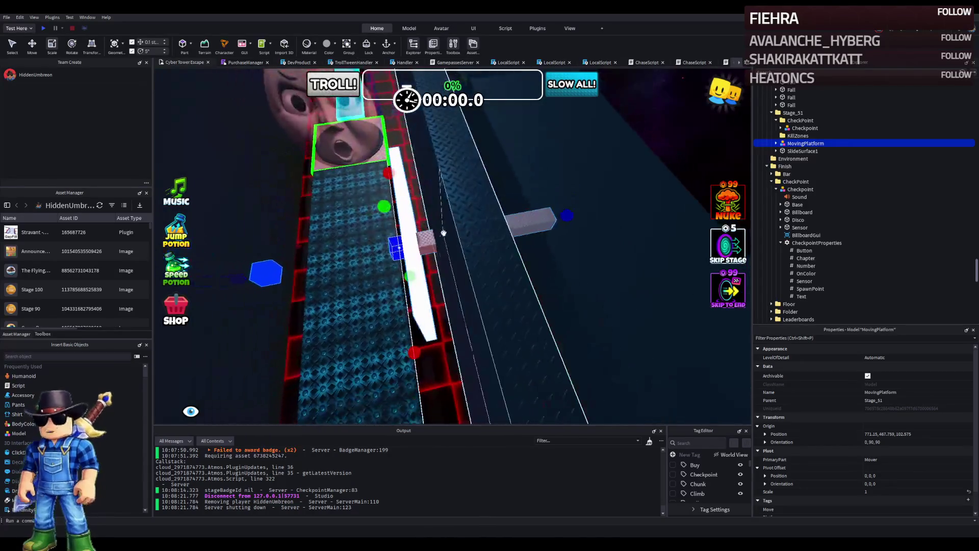
mouse_move(449, 248)
left_mouse_down()
mouse_move(364, 234)
mouse_move(417, 247)
mouse_move(438, 237)
left_mouse_up()
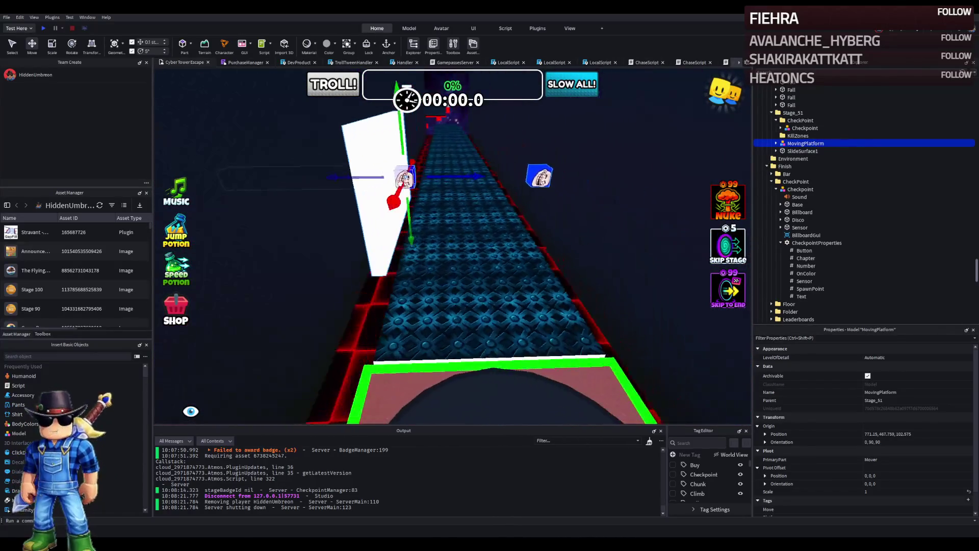
left_click(44, 29)
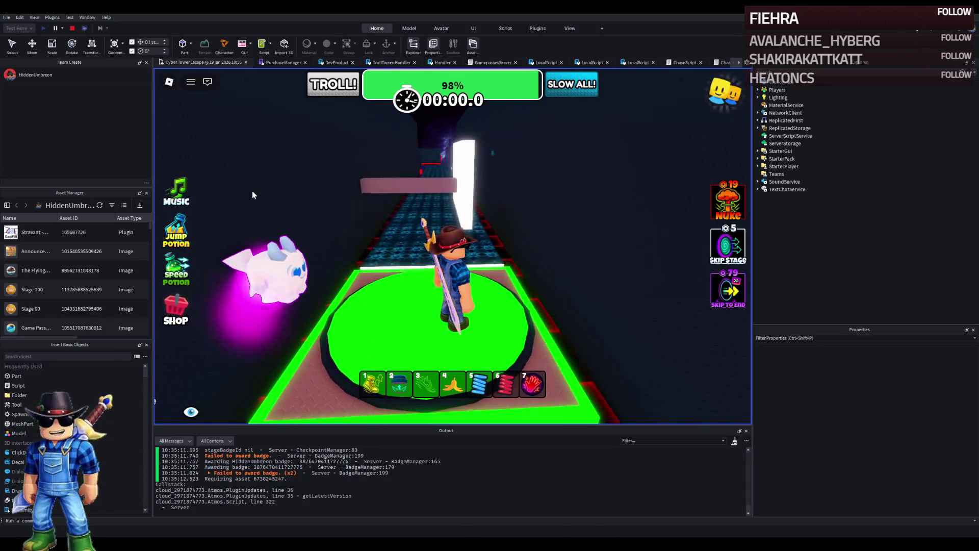
Step: Stop the playtest, raise the moving platform slightly, and restart the playtest
left_click(73, 28)
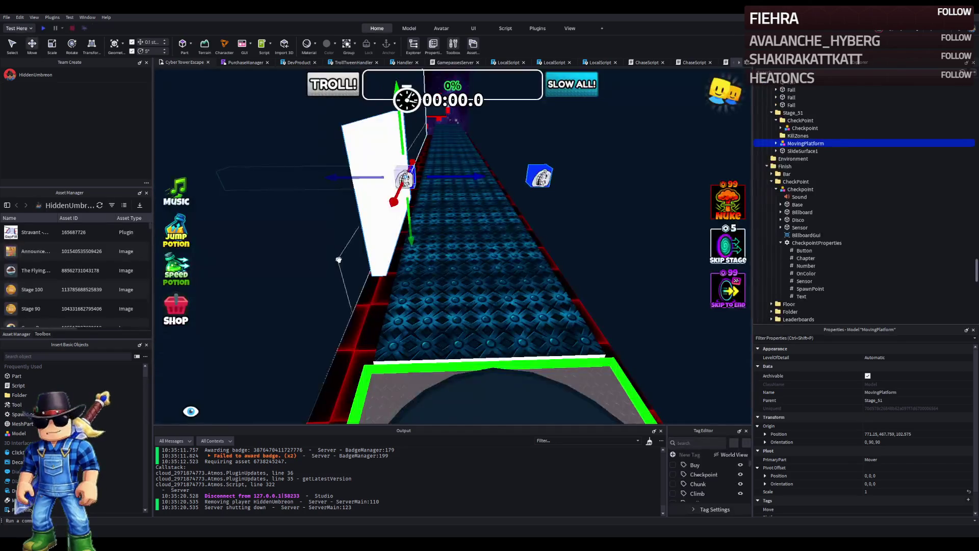
scroll(423, 249, "down", 2)
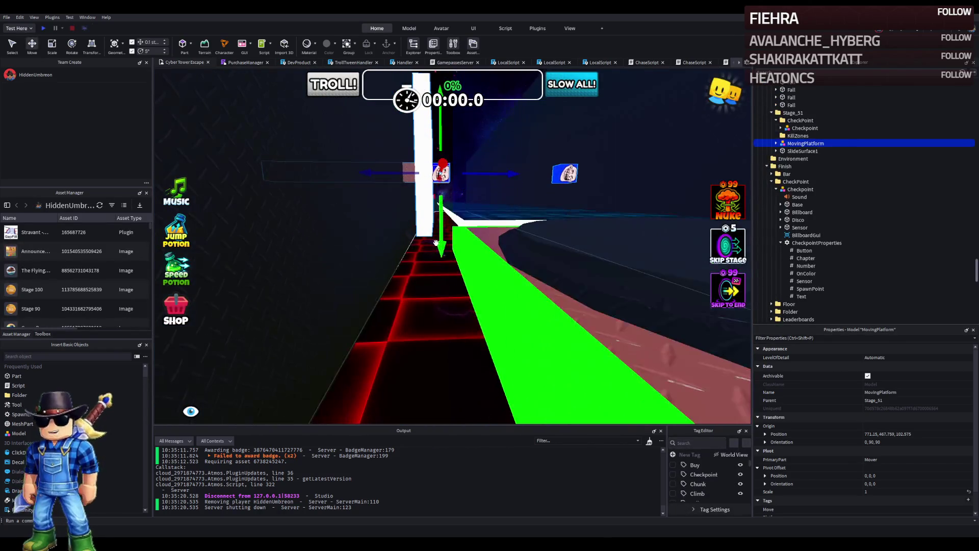
left_click_drag(439, 242, 445, 227)
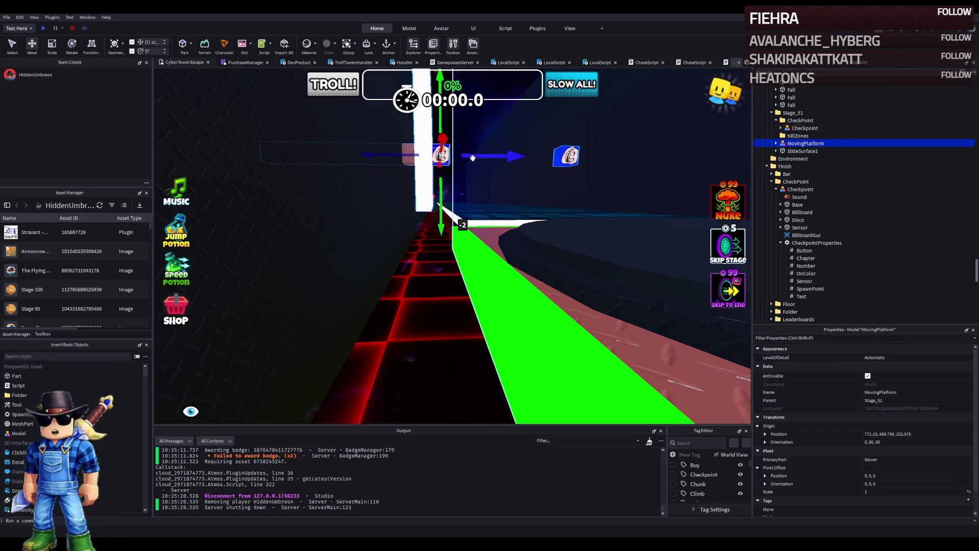
scroll(473, 158, "down", 5)
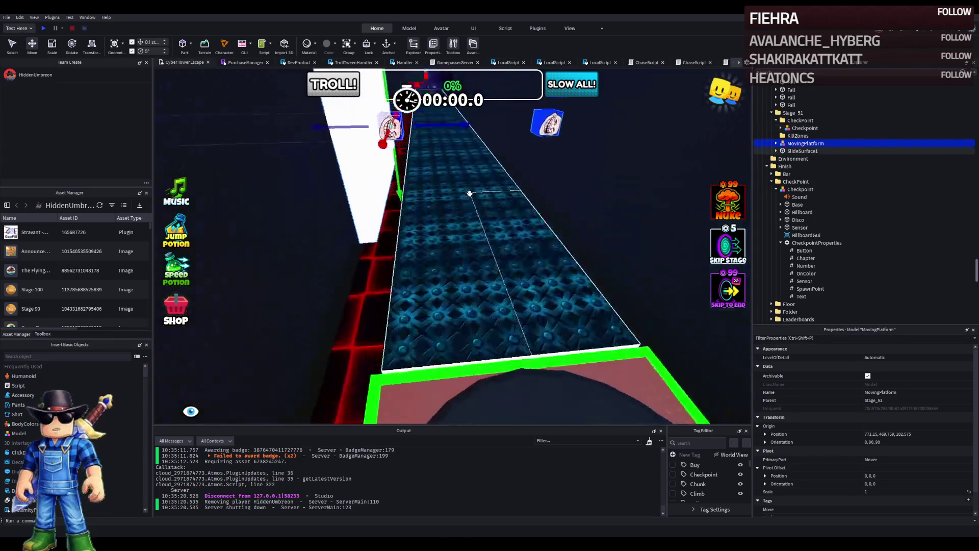
scroll(470, 193, "up", 3)
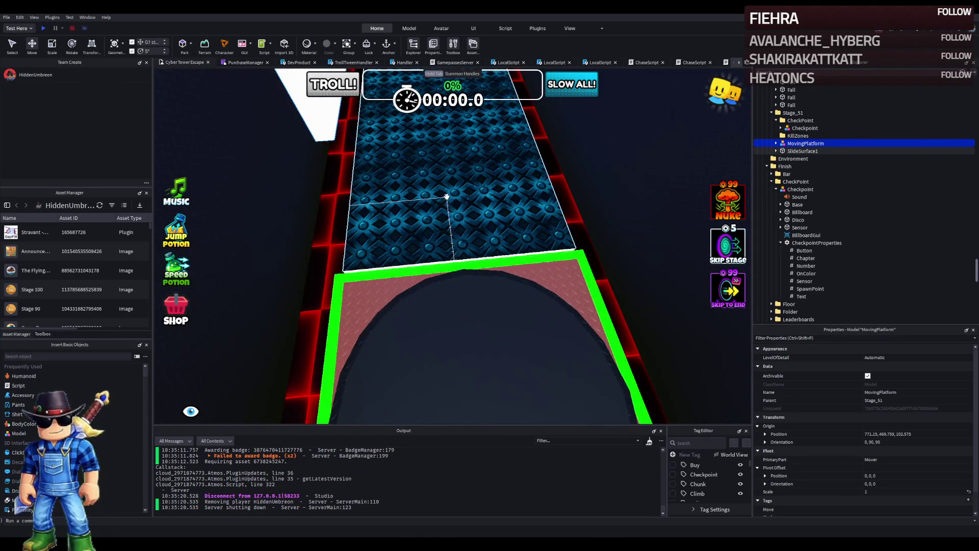
scroll(446, 197, "down", 5)
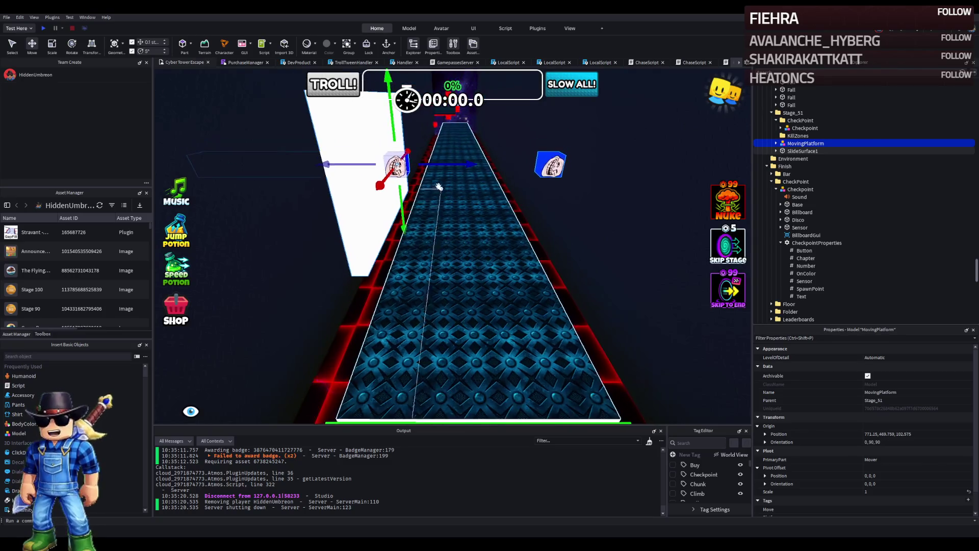
left_click(44, 28)
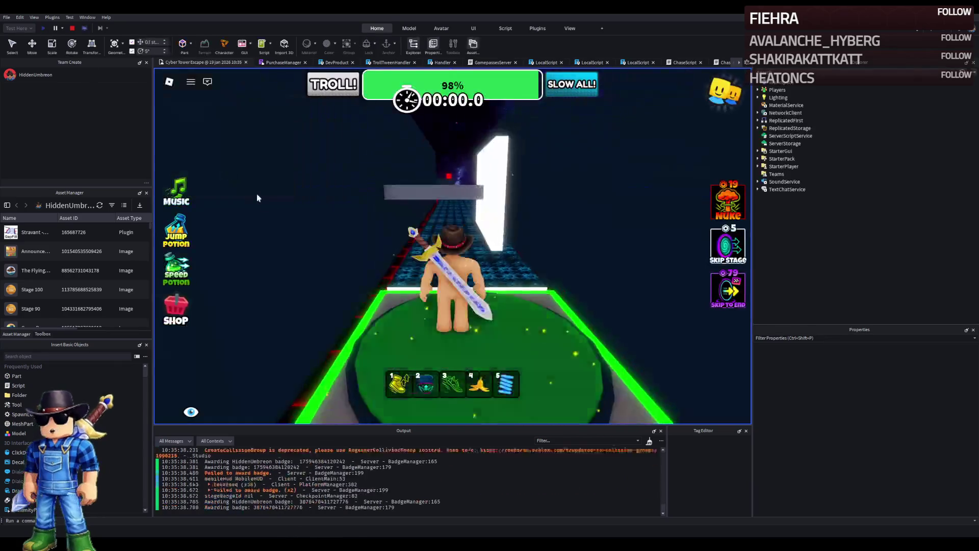
Step: Run the character down the blue path past the green pad, then stop the test
key("w")
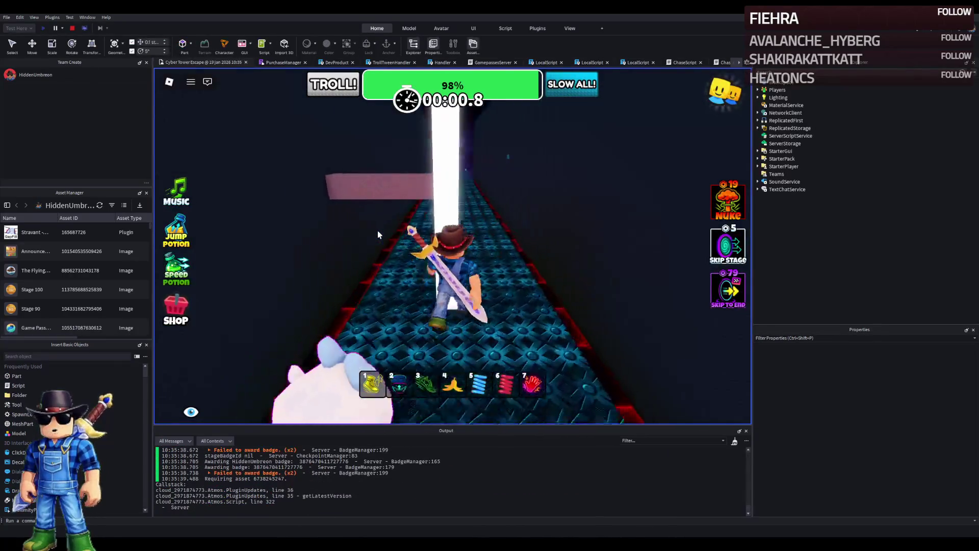
key("w")
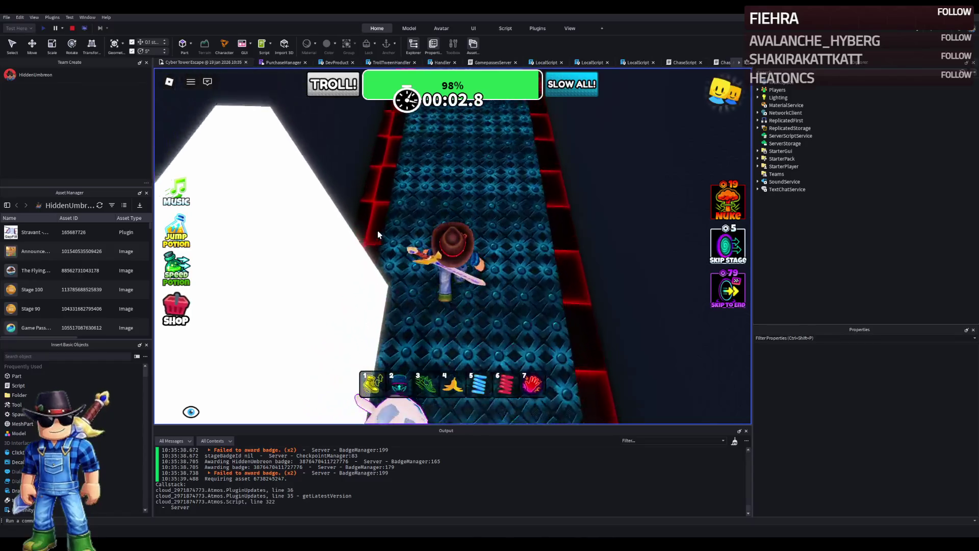
key("w")
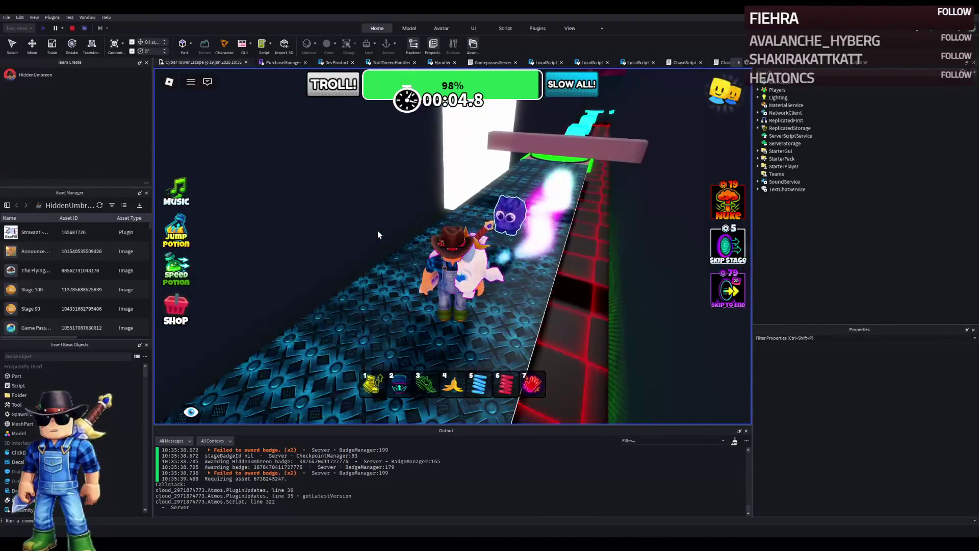
key("w")
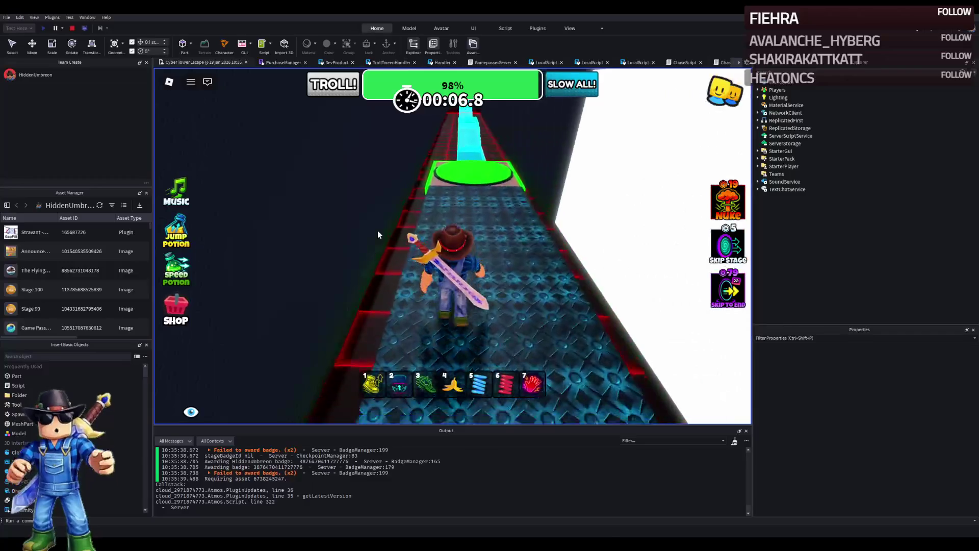
key("w")
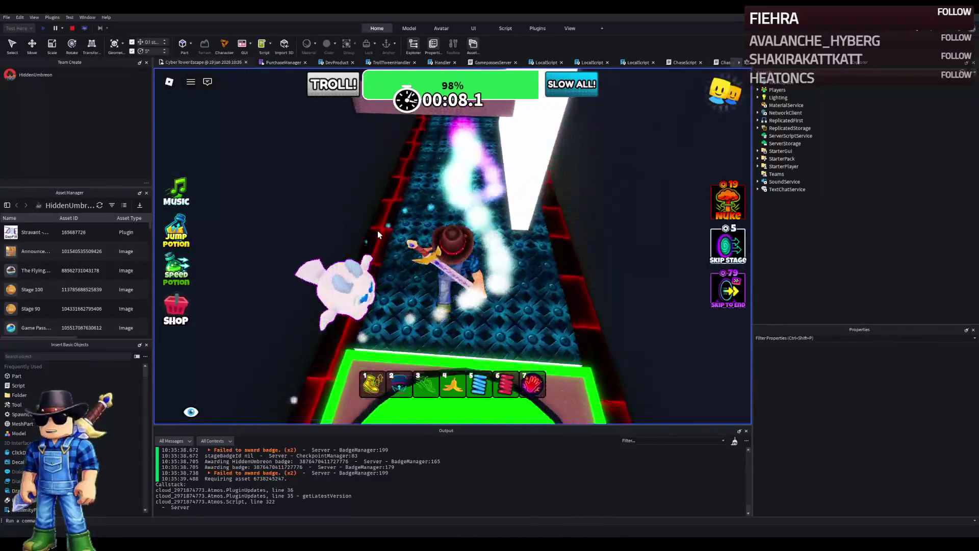
key("w")
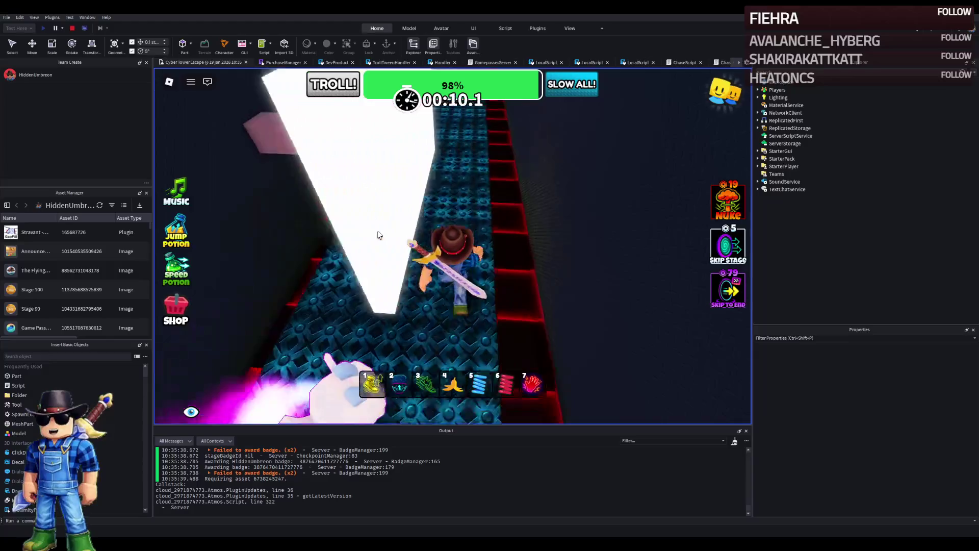
key("w")
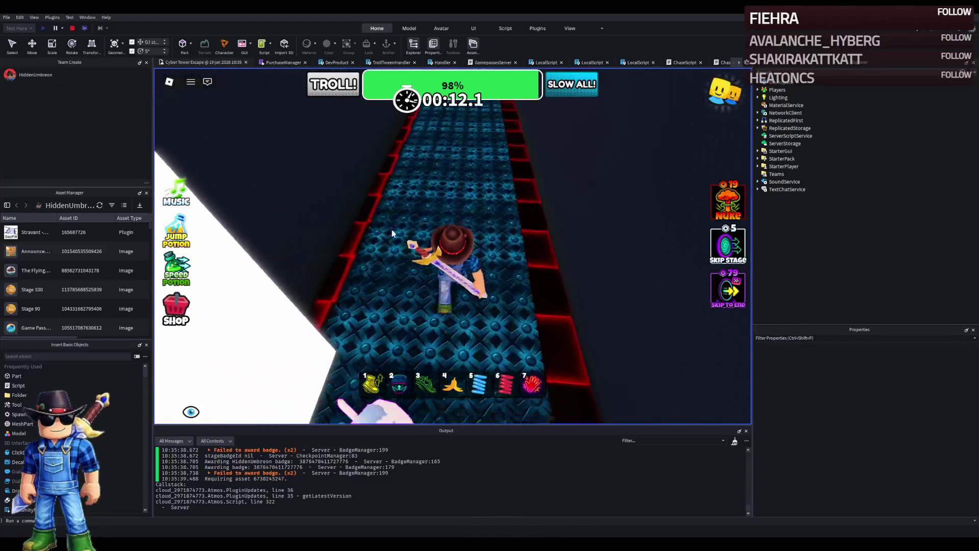
key("w")
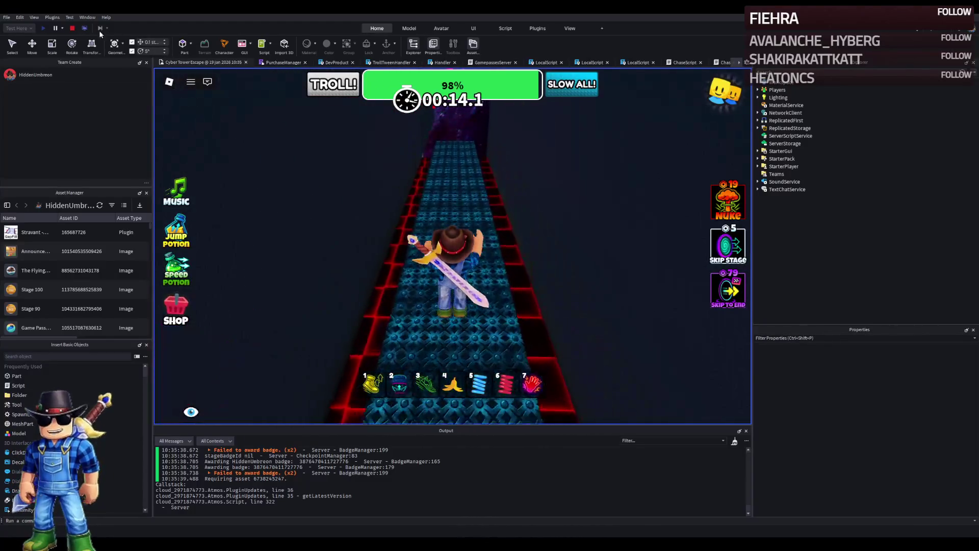
left_click(71, 29)
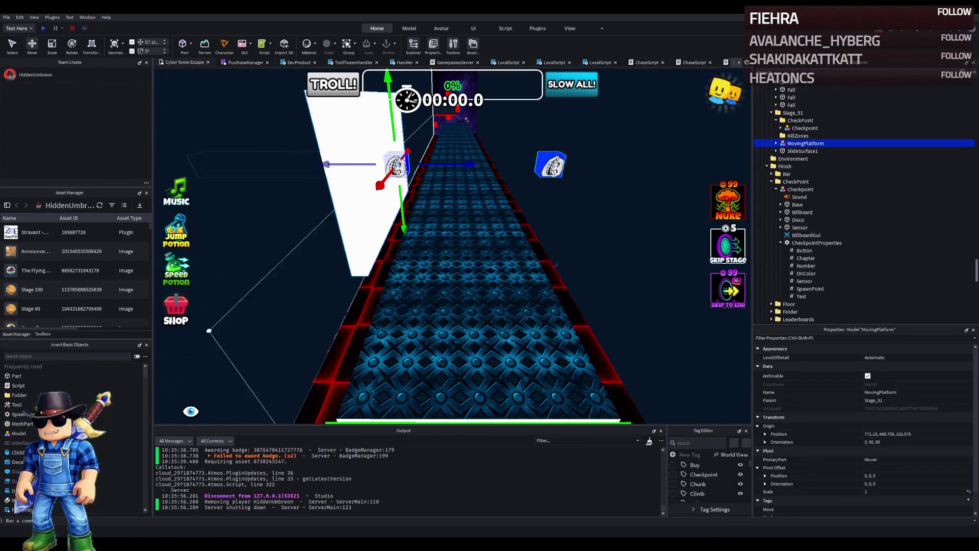
Step: Set the moving platform's Duration value to 6
key("a")
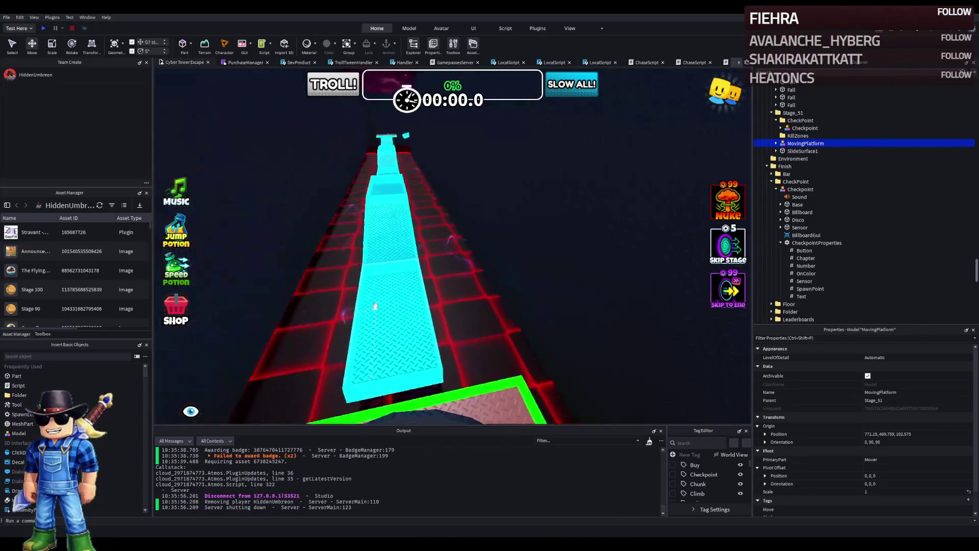
key("e")
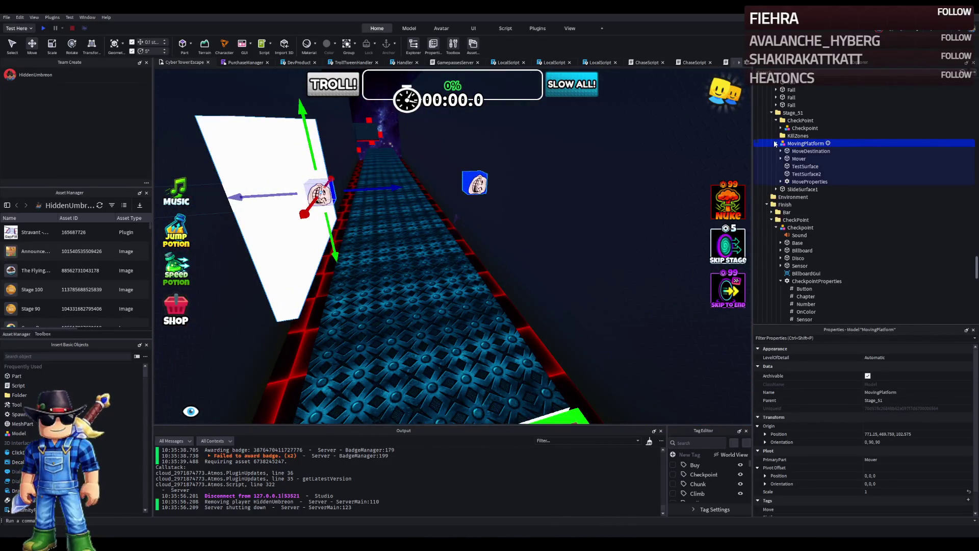
left_click(805, 197)
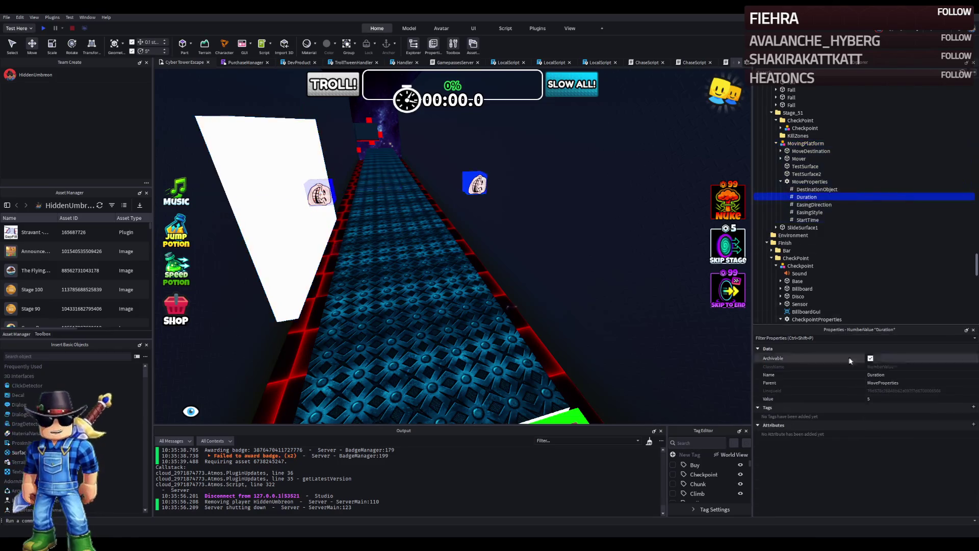
type("6")
key("Return")
Step: Change the platform's StartTime value from 2 to 0
key("a")
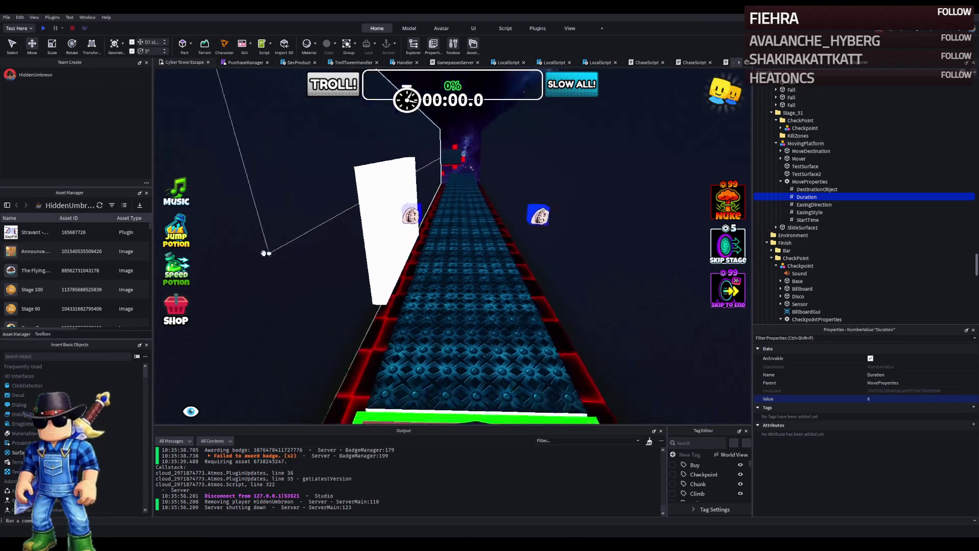
key("d")
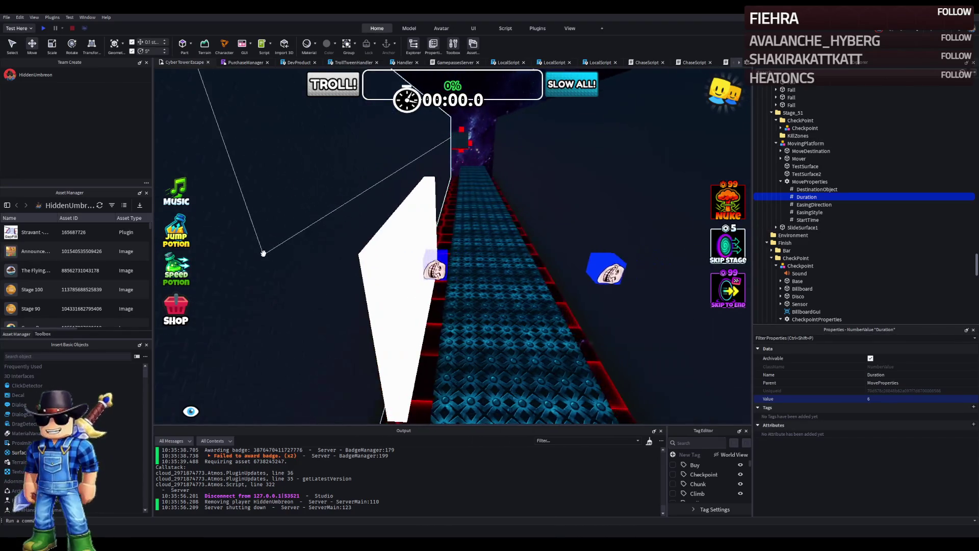
left_click(807, 220)
left_click(886, 399)
type("0")
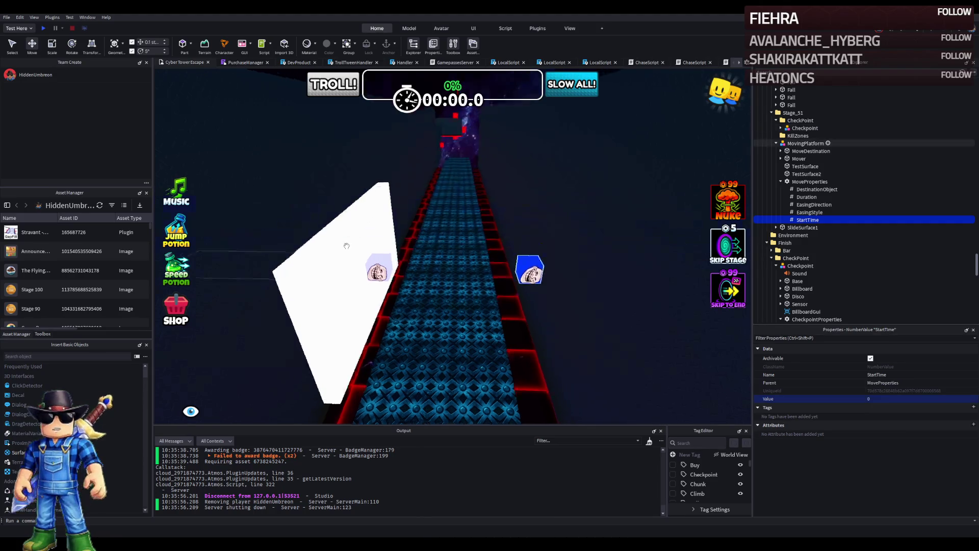
left_click(397, 226)
key("ctrl+d")
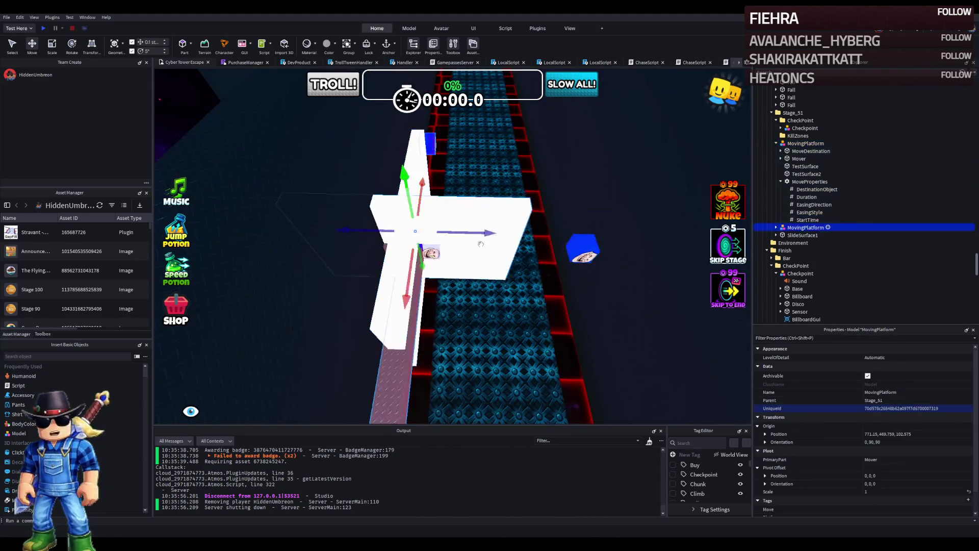
mouse_move(454, 246)
left_mouse_down()
mouse_move(652, 259)
mouse_move(543, 263)
mouse_move(654, 263)
mouse_move(645, 260)
left_mouse_up()
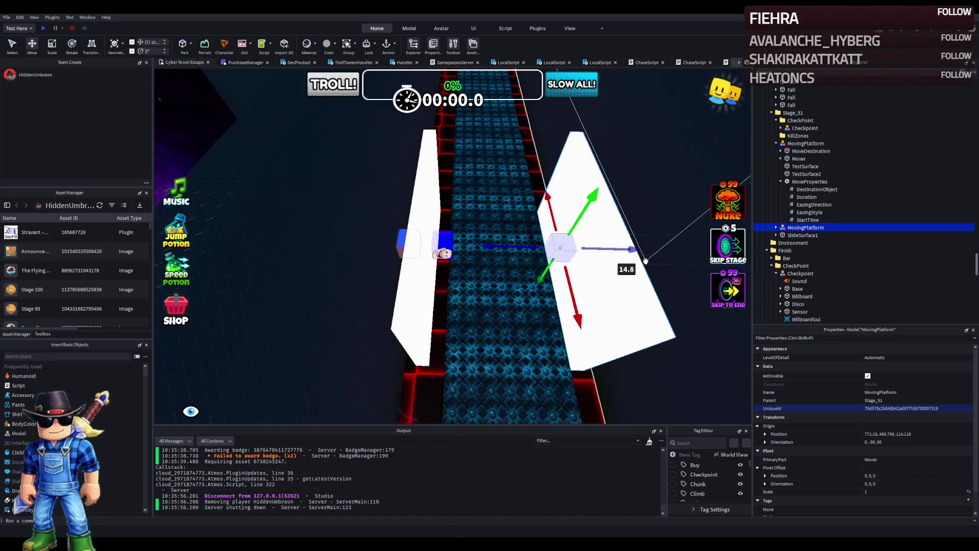
key("ctrl+z")
key("ctrl+z")
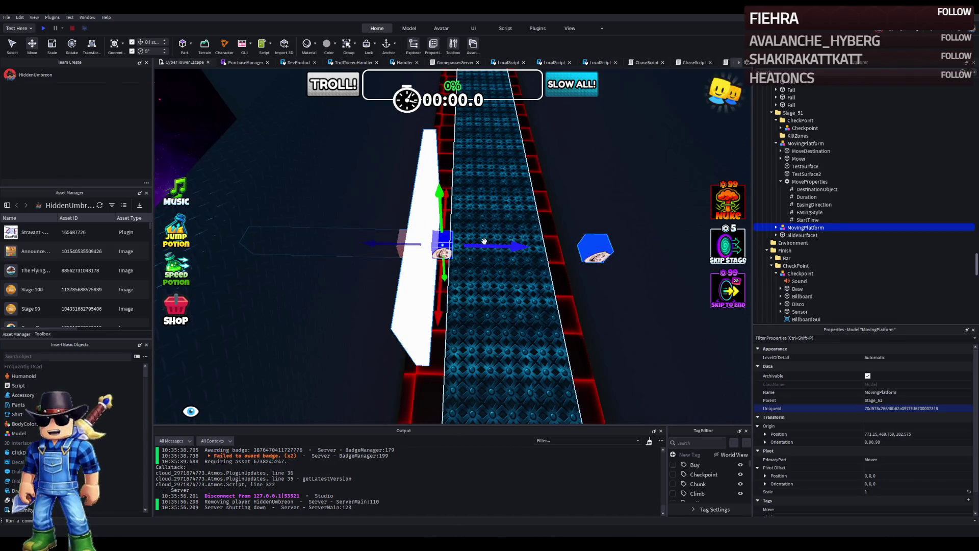
mouse_move(520, 248)
left_mouse_down()
mouse_move(538, 249)
mouse_move(529, 251)
left_mouse_up()
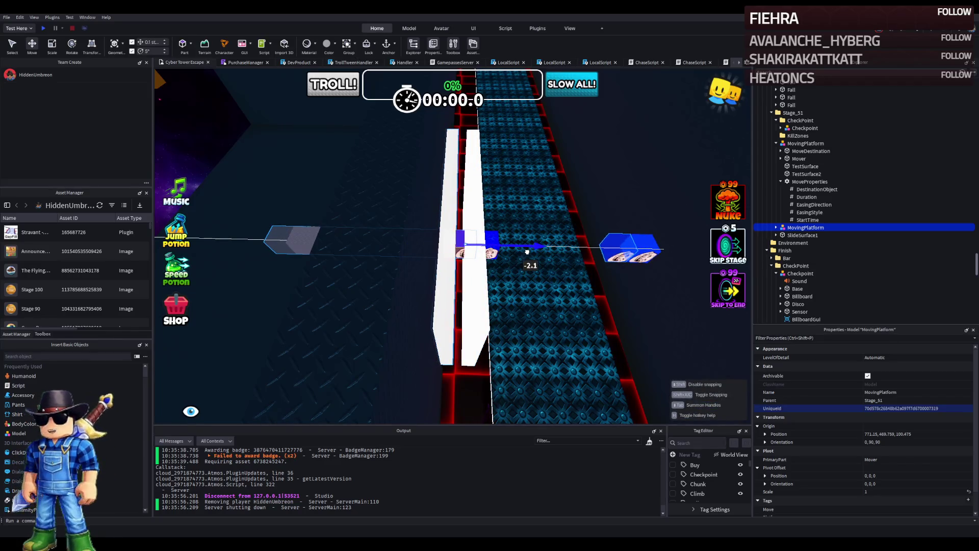
key("ctrl+z")
key("ctrl+z")
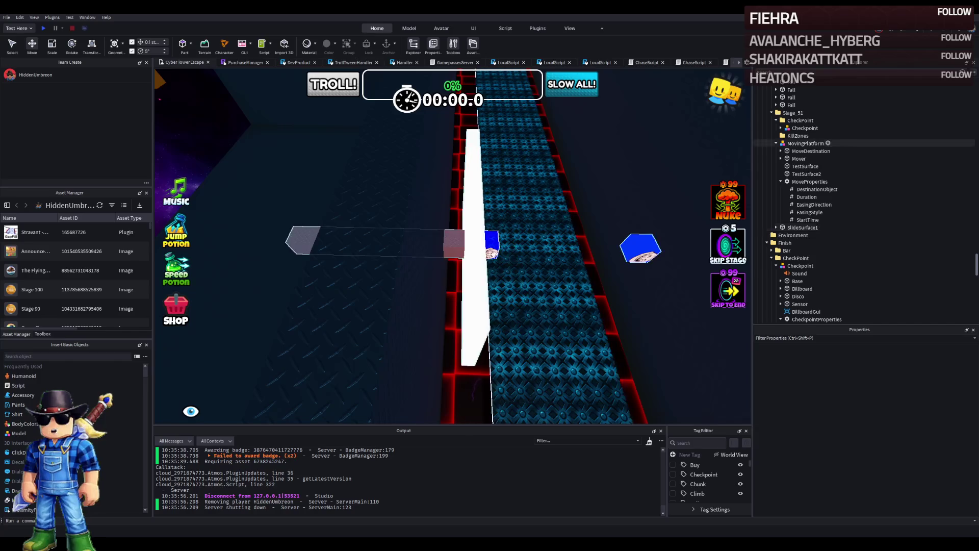
key("ctrl+d")
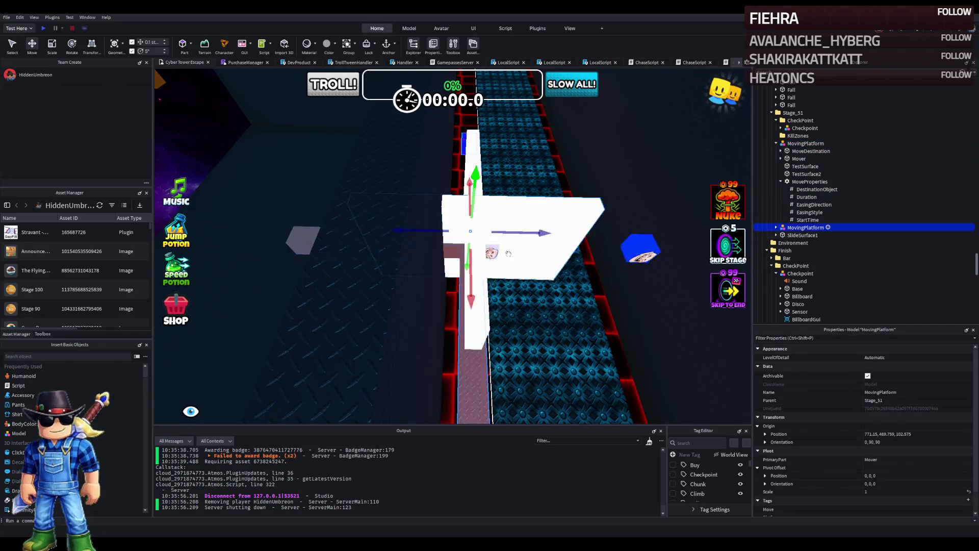
left_click_drag(513, 247, 486, 251)
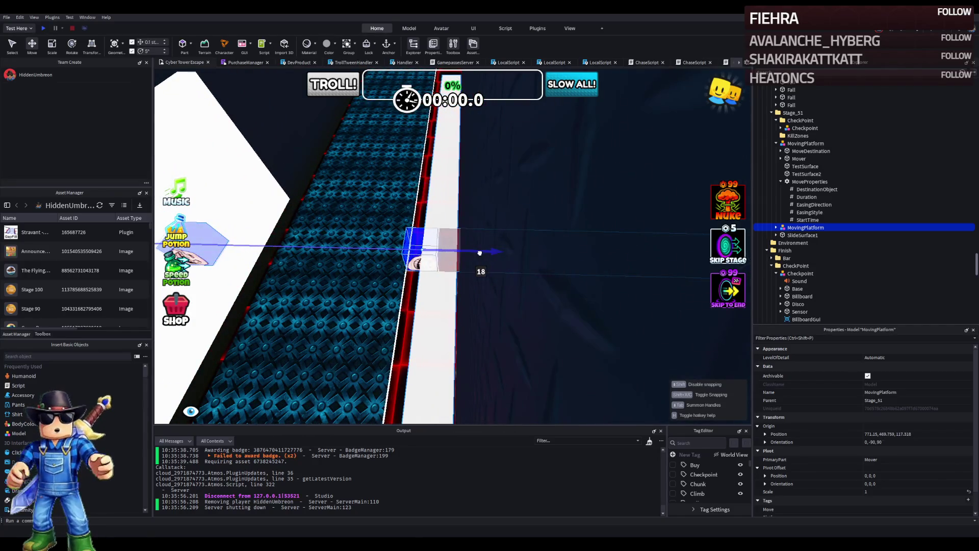
mouse_move(484, 252)
left_mouse_down()
mouse_move(505, 251)
mouse_move(492, 253)
left_mouse_up()
mouse_move(443, 322)
left_mouse_down()
mouse_move(441, 360)
mouse_move(461, 327)
left_mouse_up()
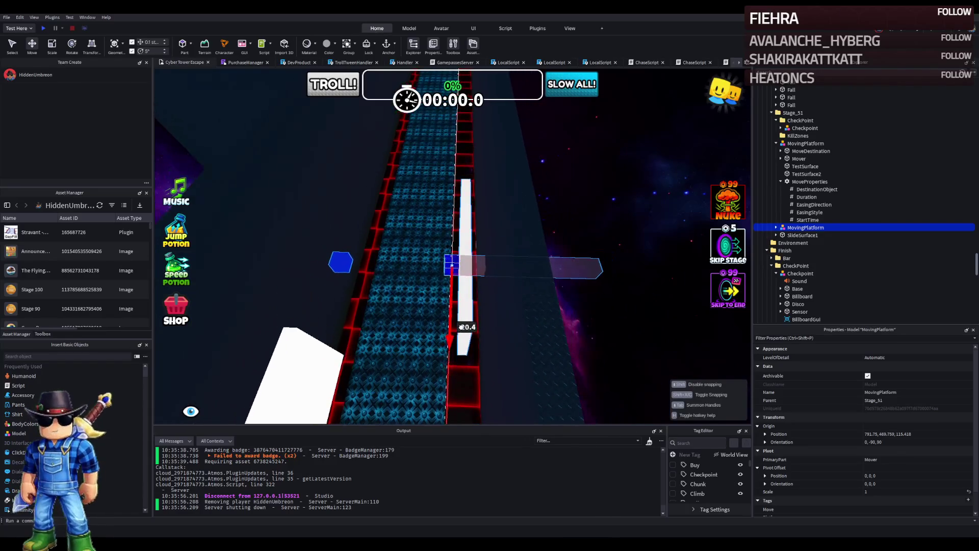
key("f")
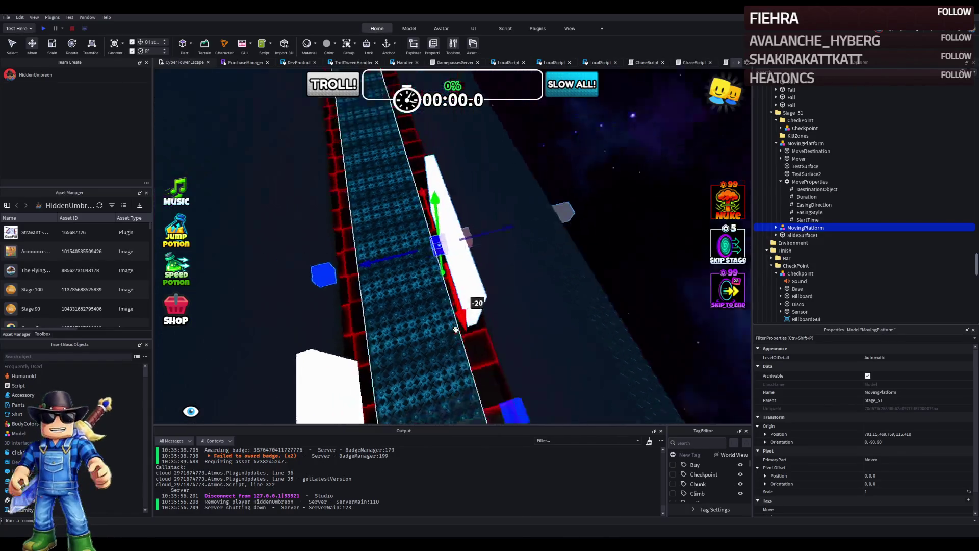
left_click_drag(506, 302, 497, 301)
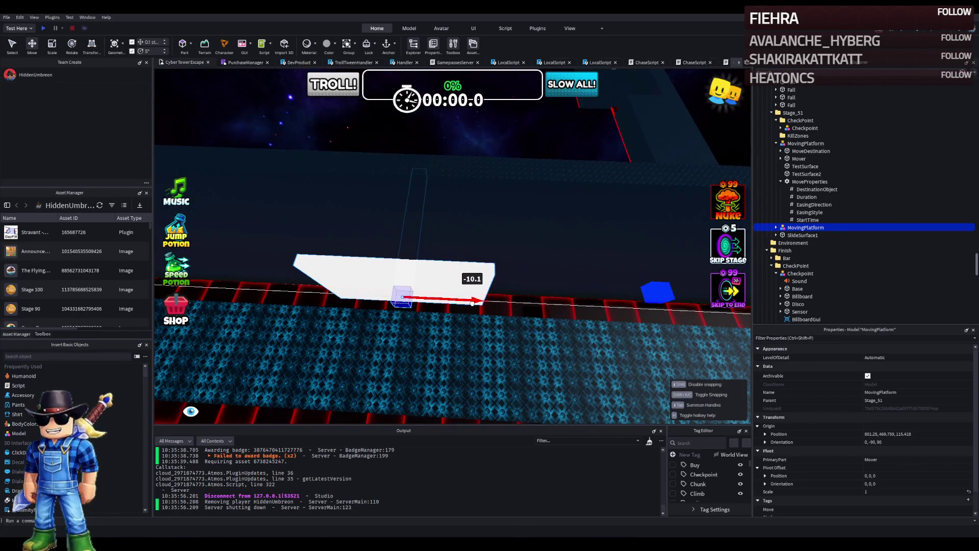
right_click(472, 304)
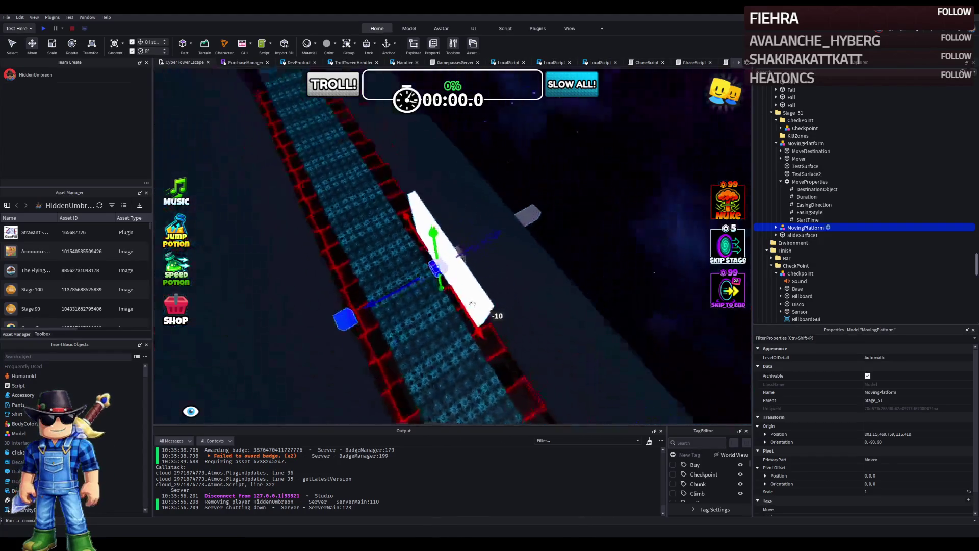
right_click(474, 304)
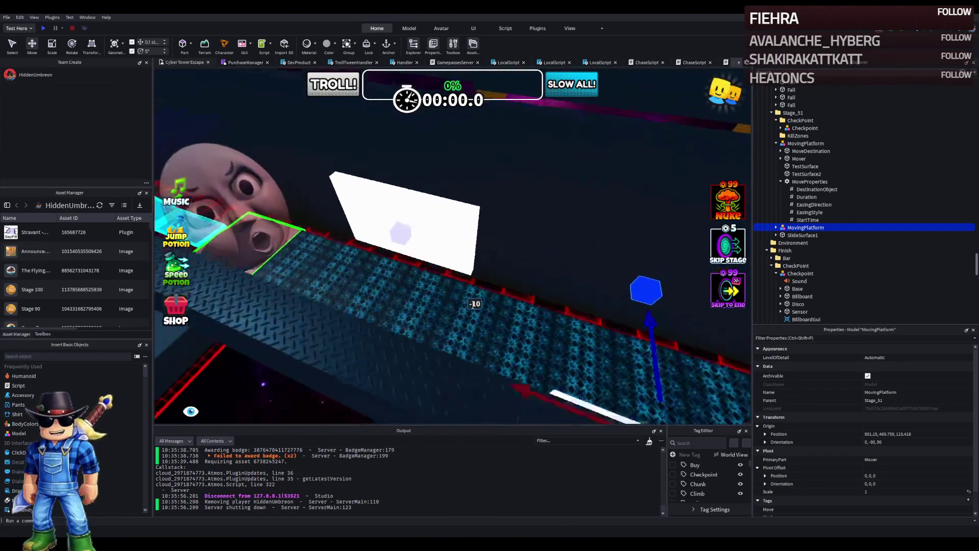
right_click(474, 304)
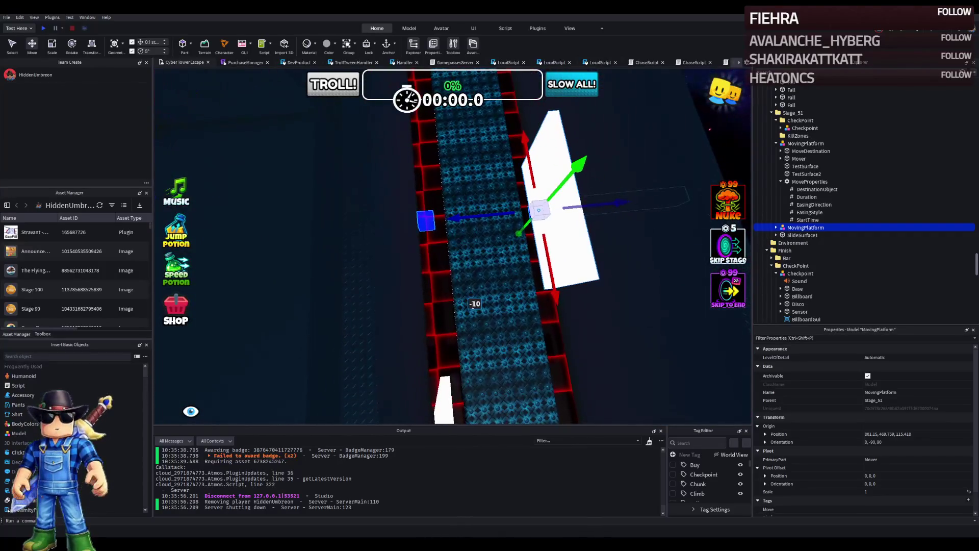
right_click(474, 304)
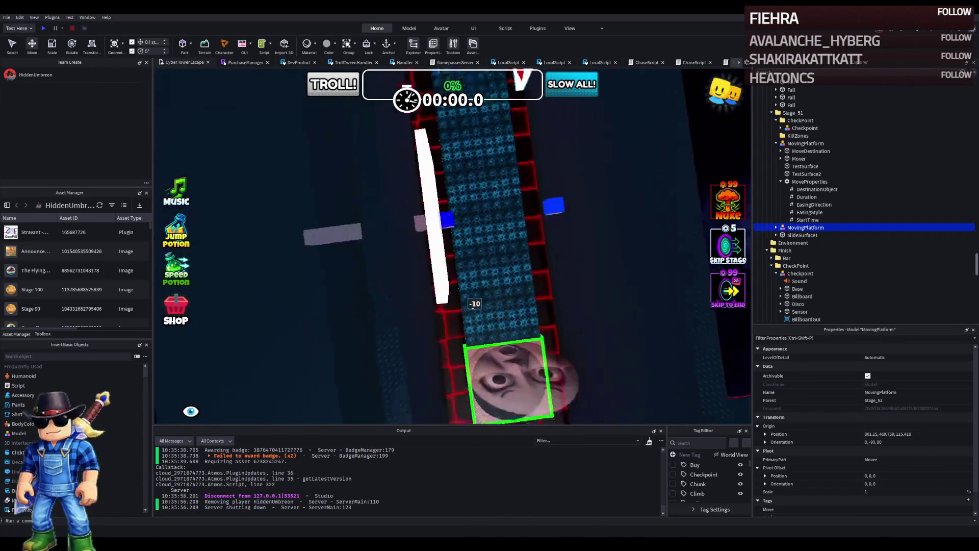
right_click(474, 304)
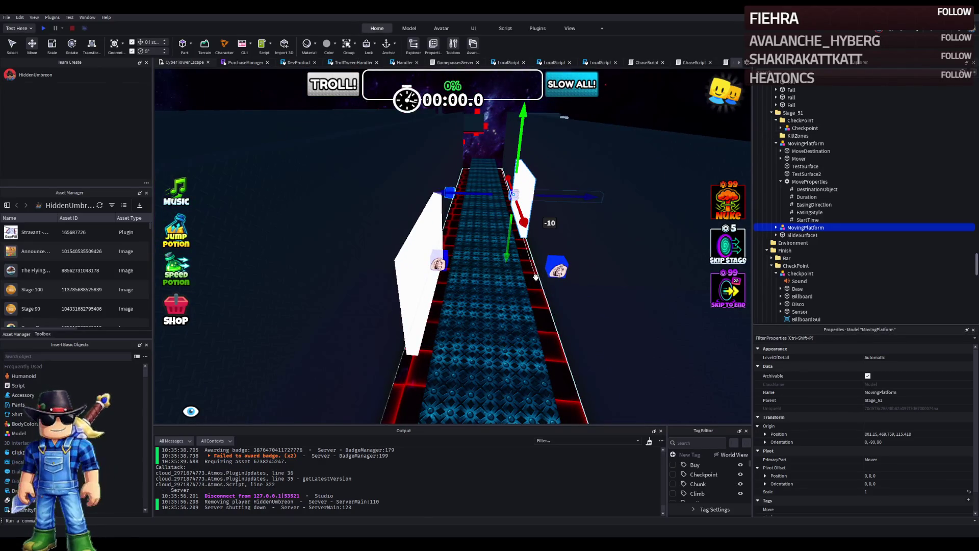
scroll(536, 277, "up", 5)
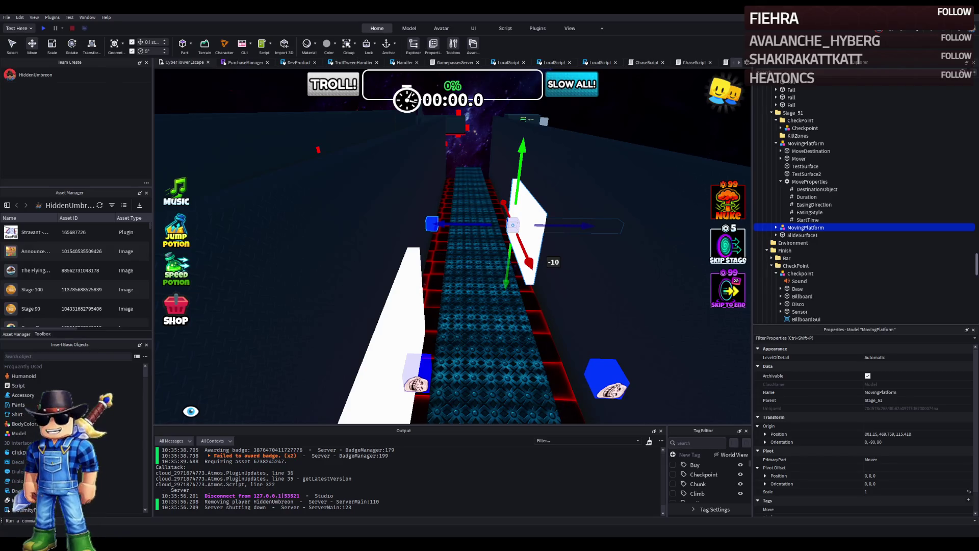
scroll(242, 261, "up", 5)
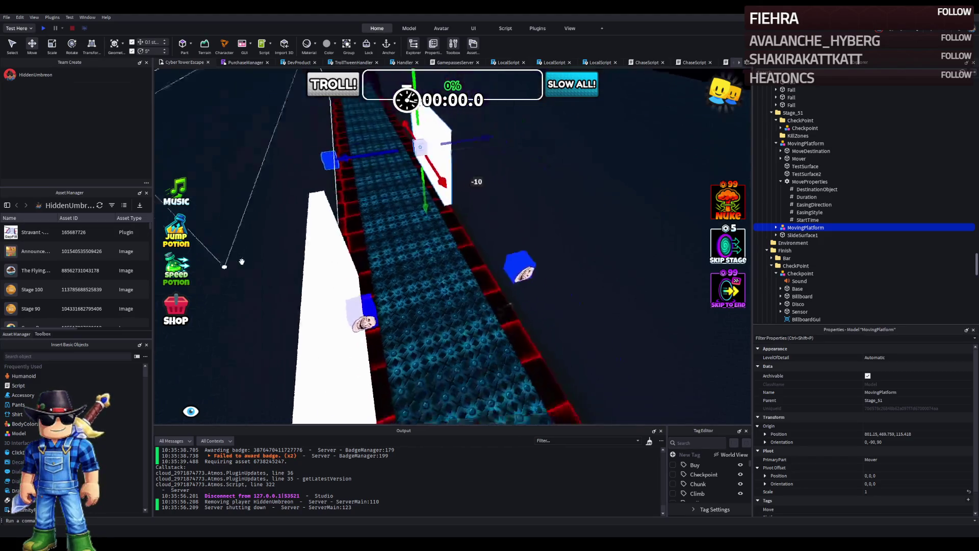
key("f")
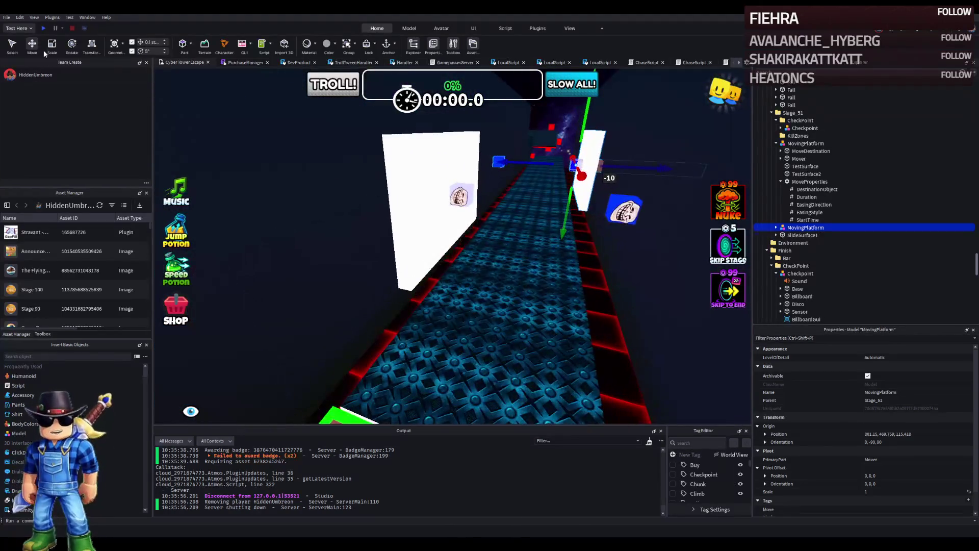
left_click(43, 28)
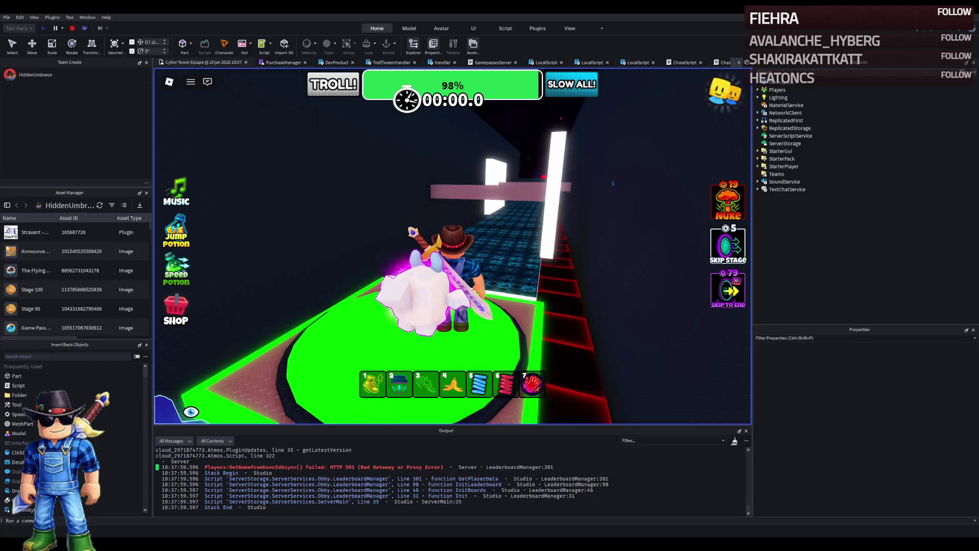
Step: Run the character down the corridor past the moving platforms and under the pink beam
key("w")
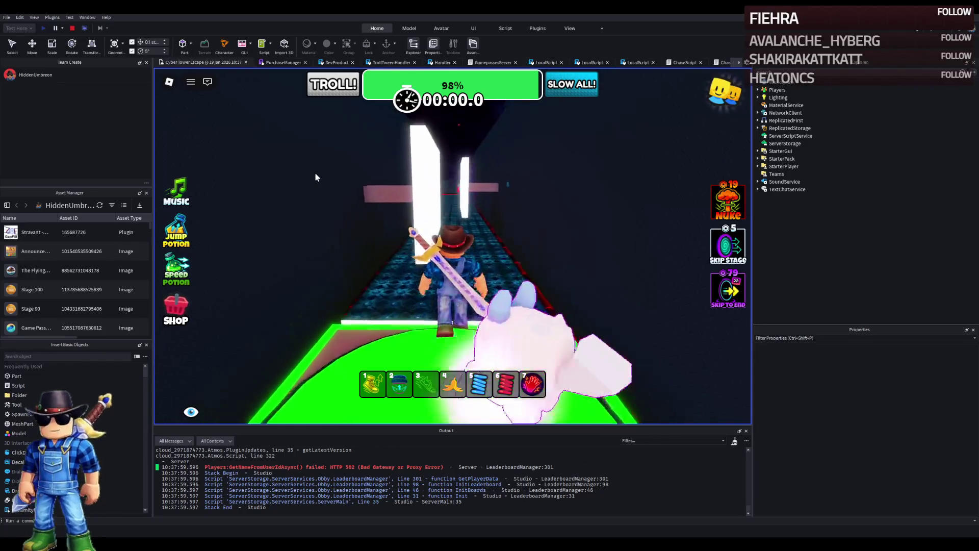
key("w")
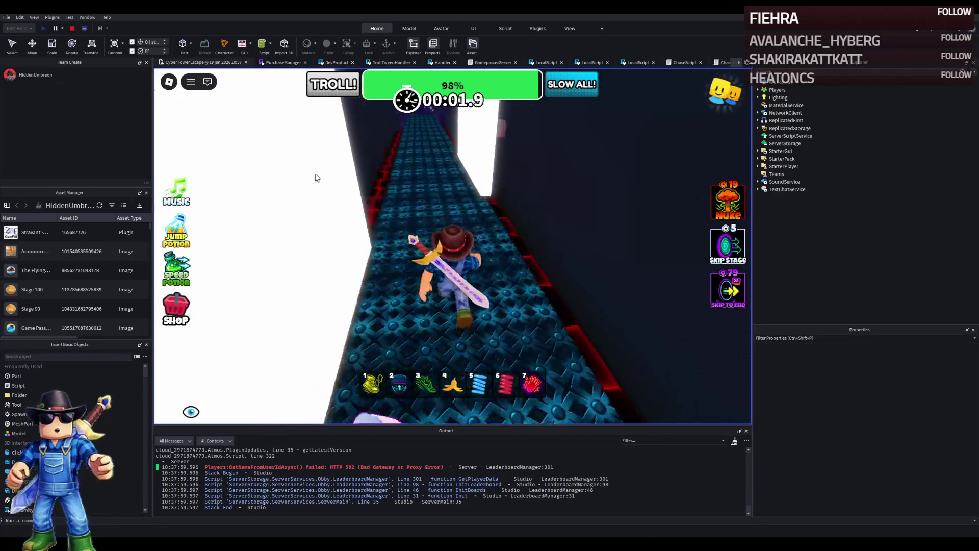
key("w")
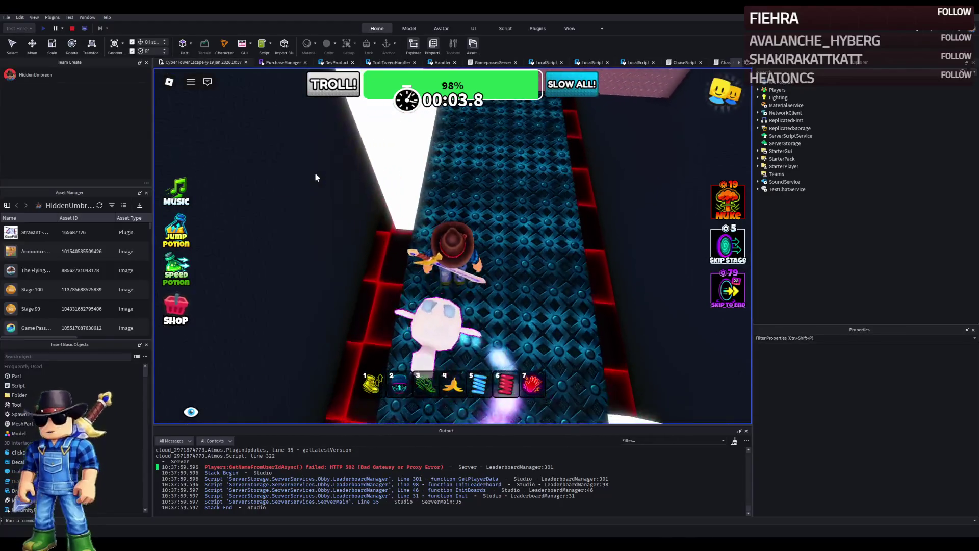
key("w")
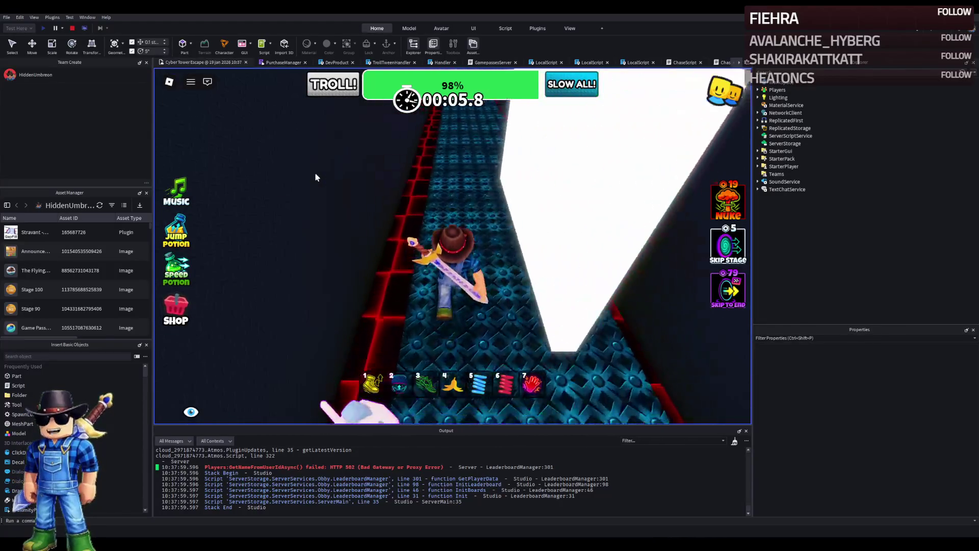
key("w")
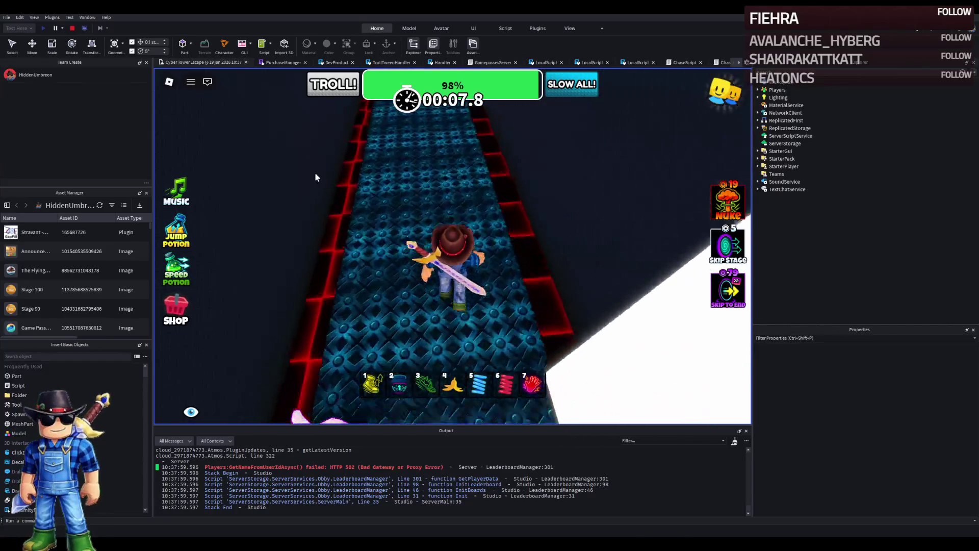
key("w")
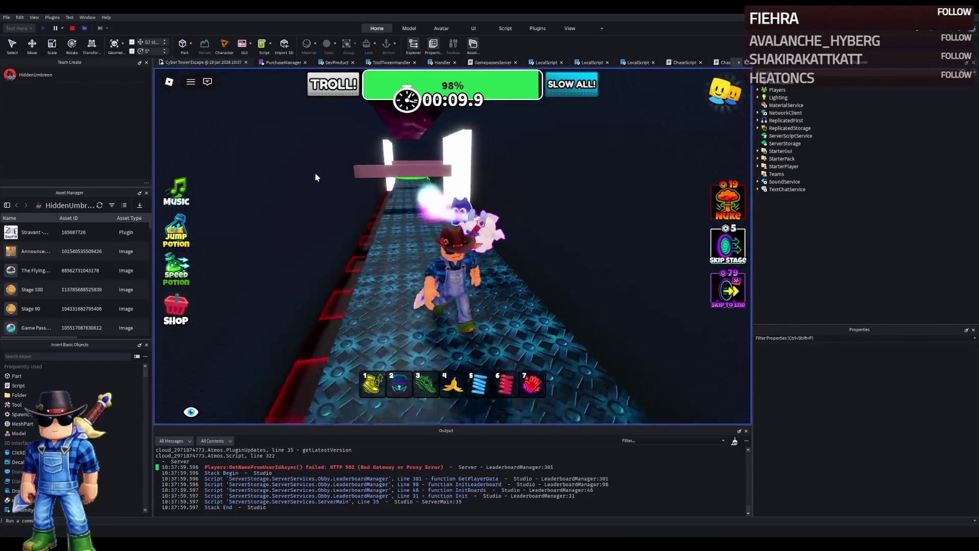
key("w")
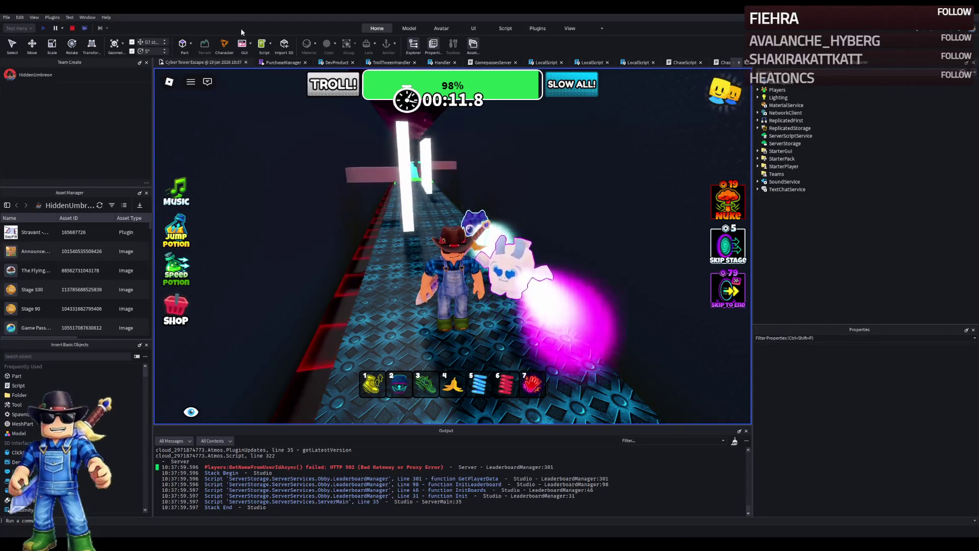
key("w")
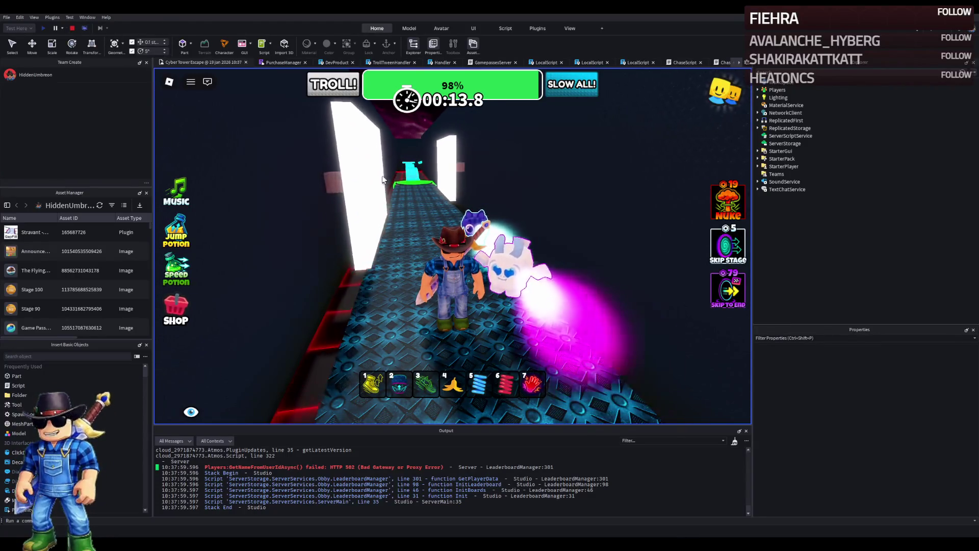
key("w")
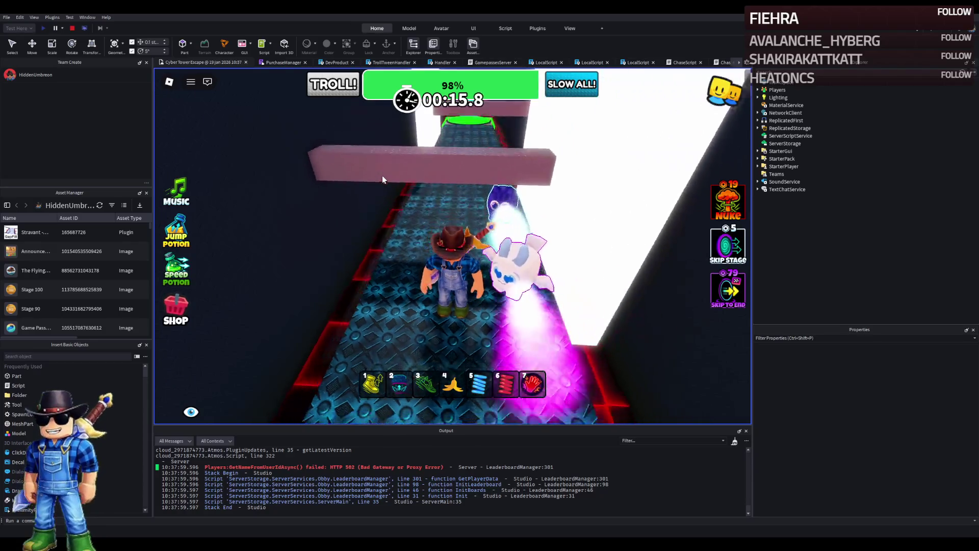
key("w")
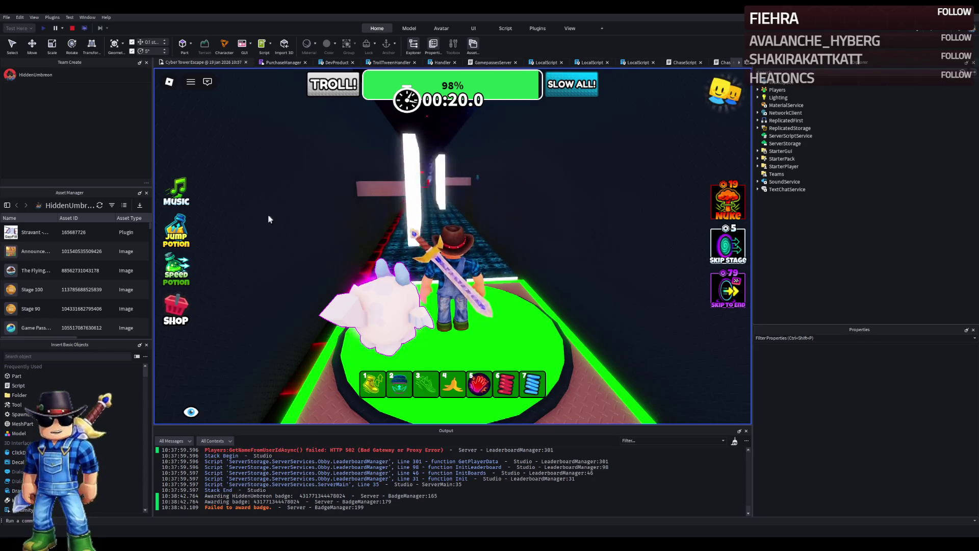
Step: Mute the game's music with the MUSIC button at the checkpoint
left_click(182, 190)
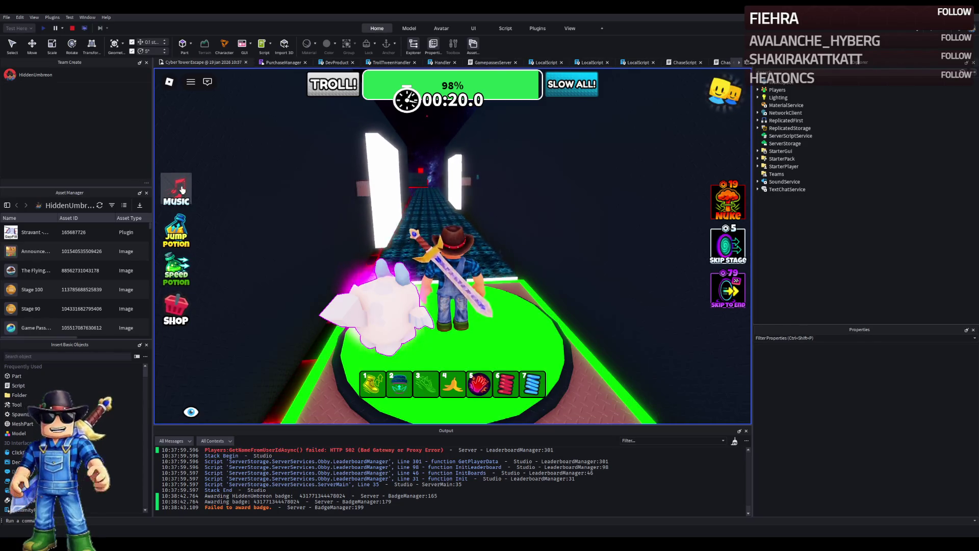
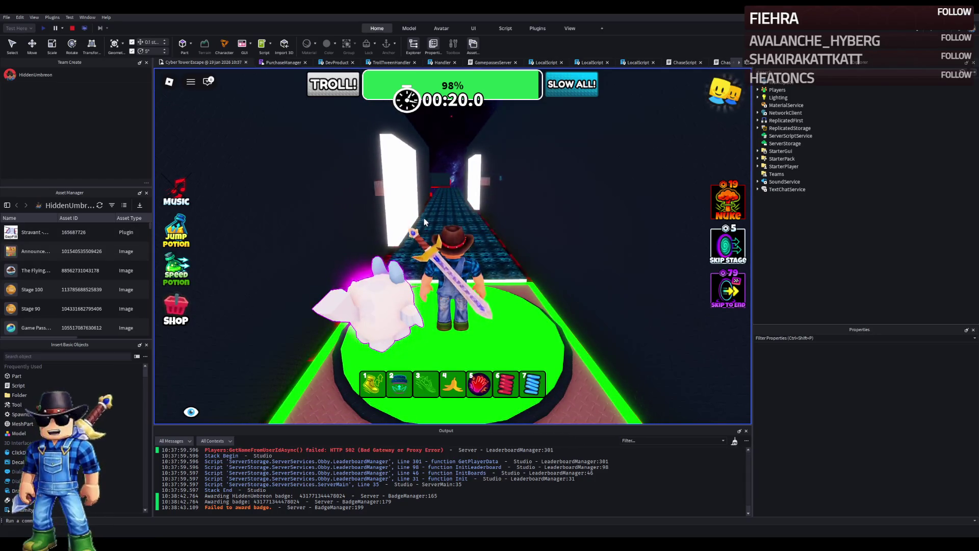
Step: Run the character from the green checkpoint down the blue corridor toward the purple wall, then stop the test
key("w")
key("w")
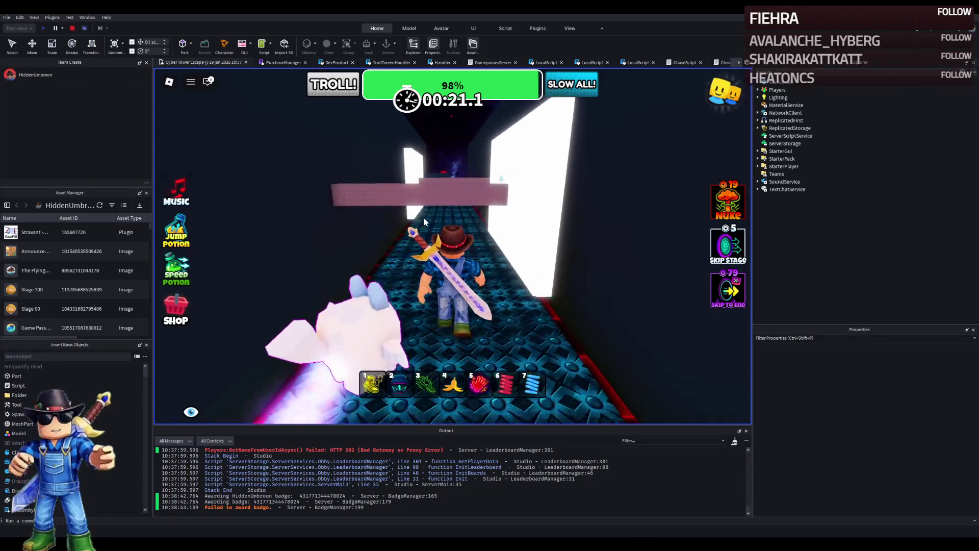
key("w")
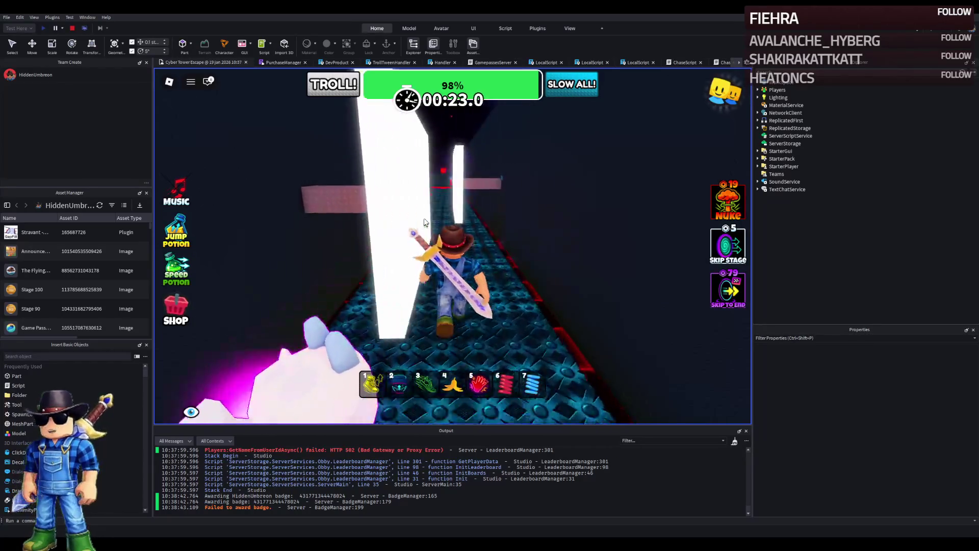
key("w")
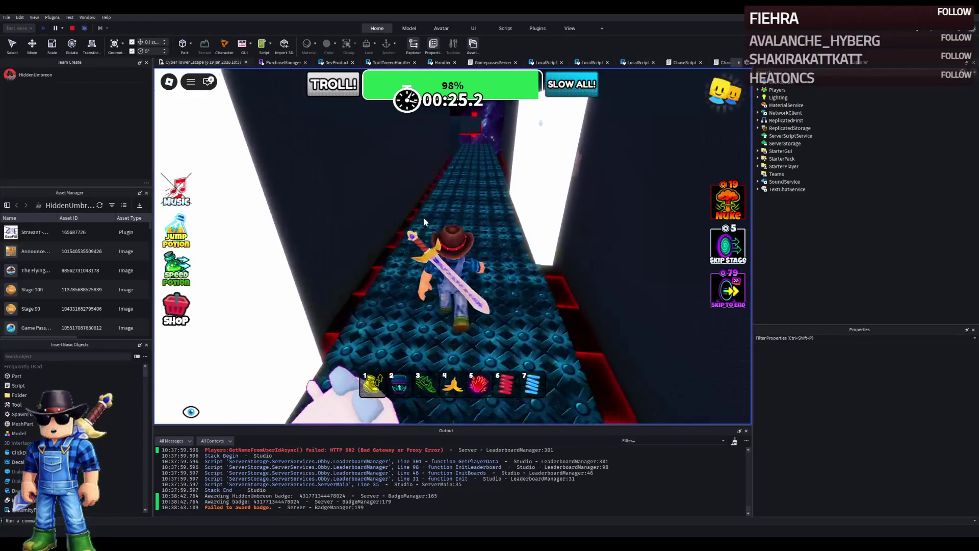
key("w")
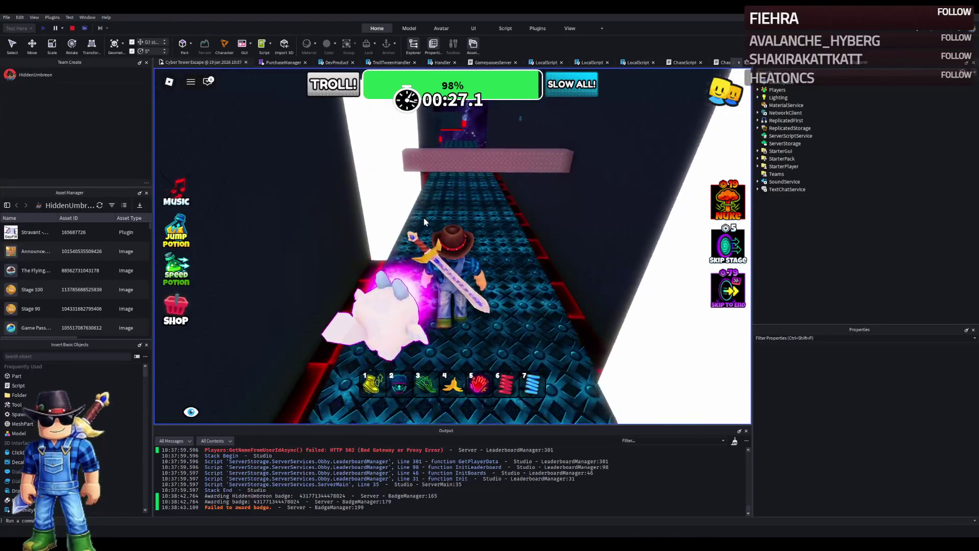
key("w")
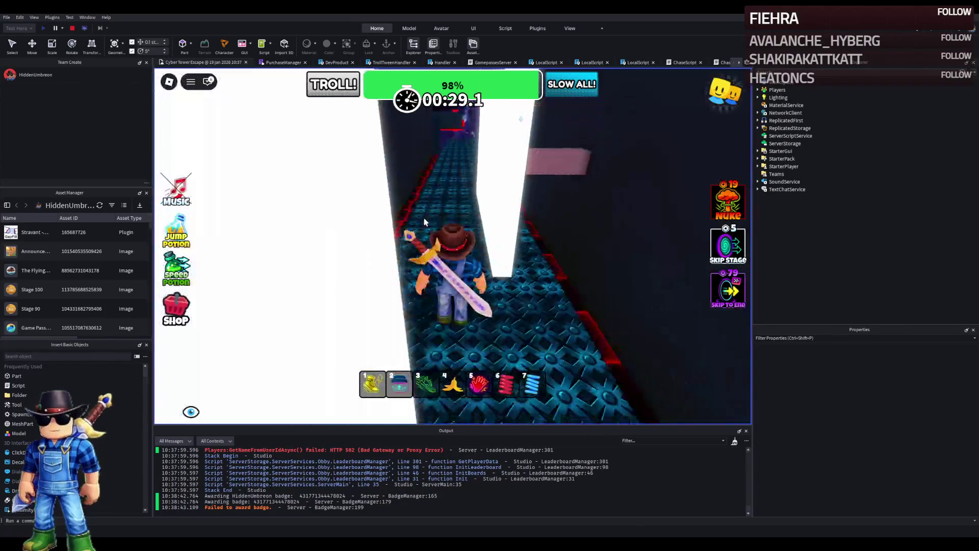
key("w")
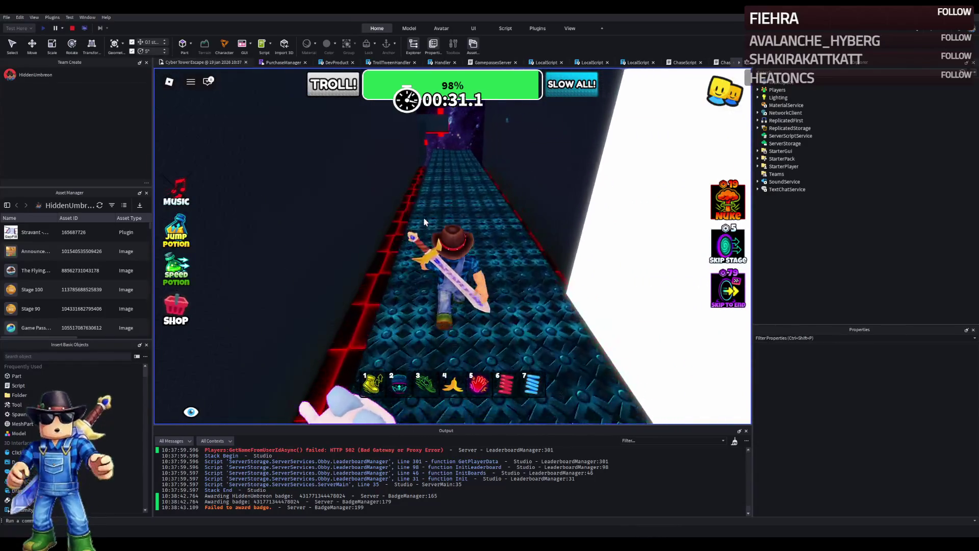
key("w")
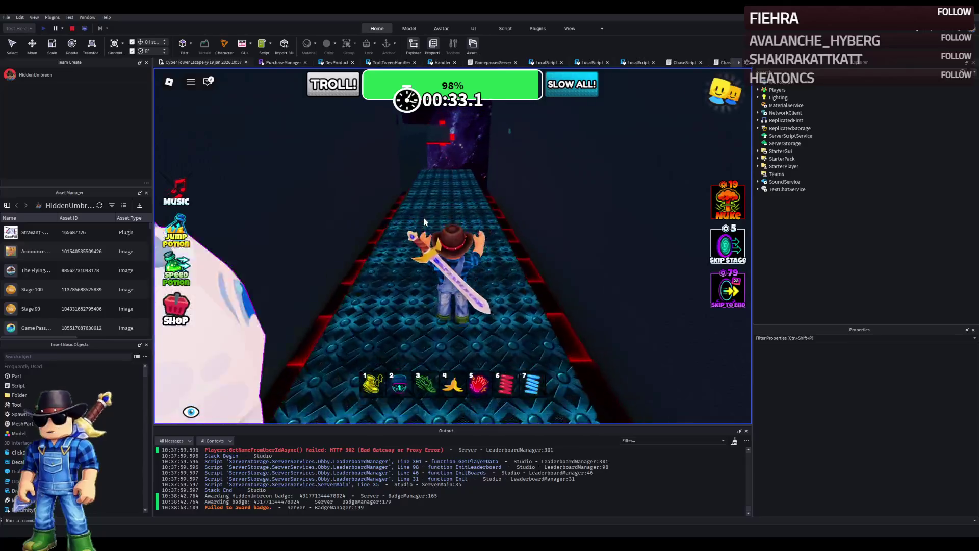
left_click(71, 28)
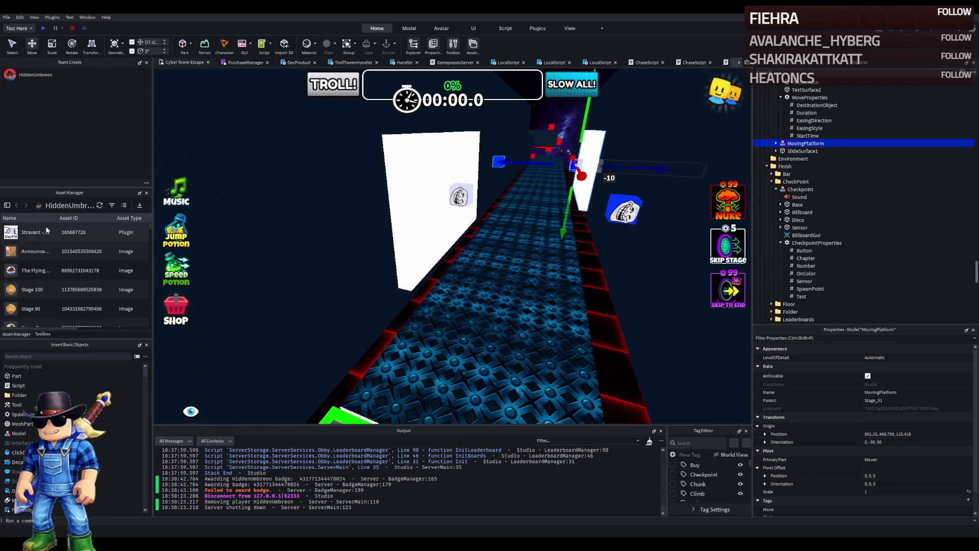
Step: Set SlideSurface1's SlideProperties Velocity value to 0, 0, -4.5
left_click(474, 322)
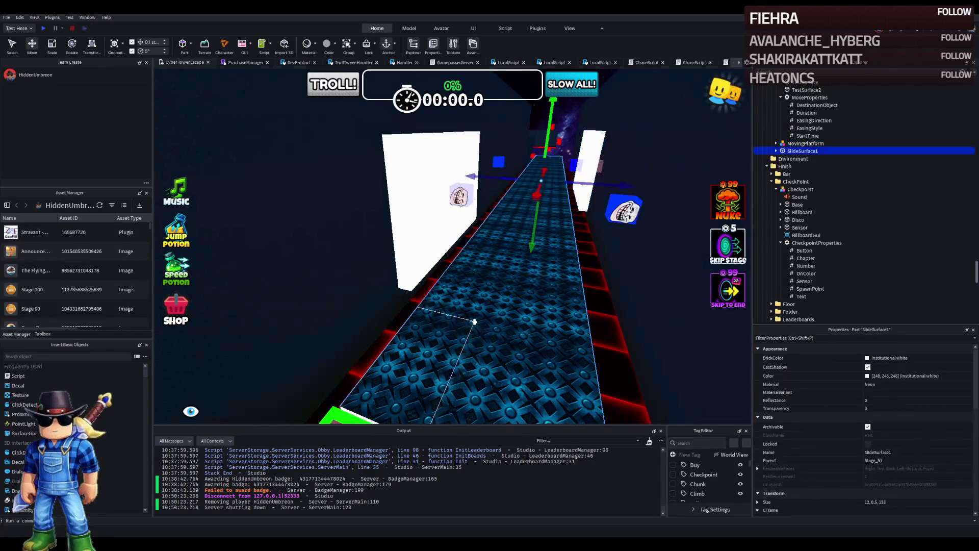
left_click(775, 151)
left_click(809, 167)
left_click(781, 166)
left_click(806, 174)
left_click(903, 399)
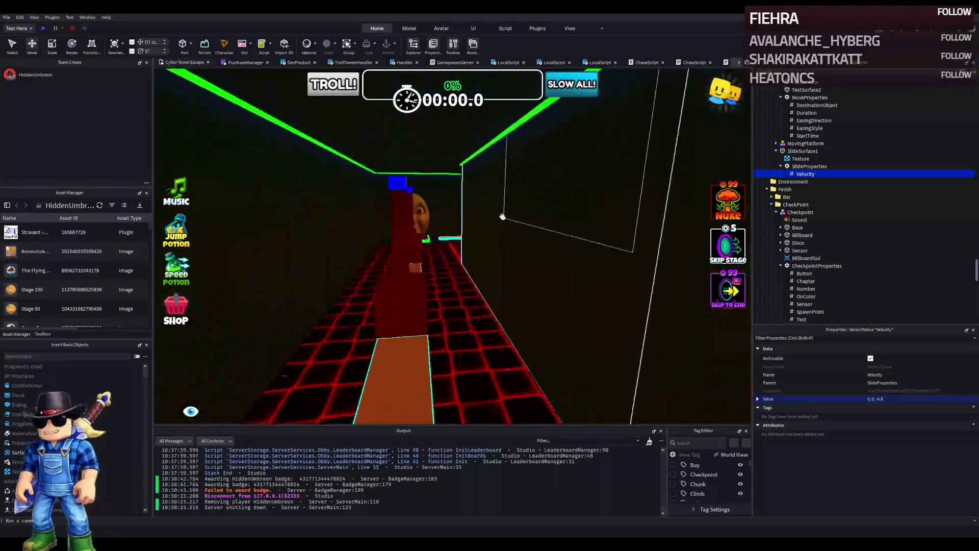
Step: Drag the red Spin pillar onto the slide corridor
left_click(394, 263)
mouse_move(389, 208)
left_mouse_down()
mouse_move(479, 201)
mouse_move(485, 212)
mouse_move(521, 198)
mouse_move(485, 204)
mouse_move(470, 240)
mouse_move(524, 301)
mouse_move(511, 285)
mouse_move(524, 306)
mouse_move(516, 318)
left_mouse_up()
left_click(510, 367)
Step: Confirm the Spin model's new position and raise it slightly, undoing an unwanted depth shift
scroll(914, 466, "down", 3)
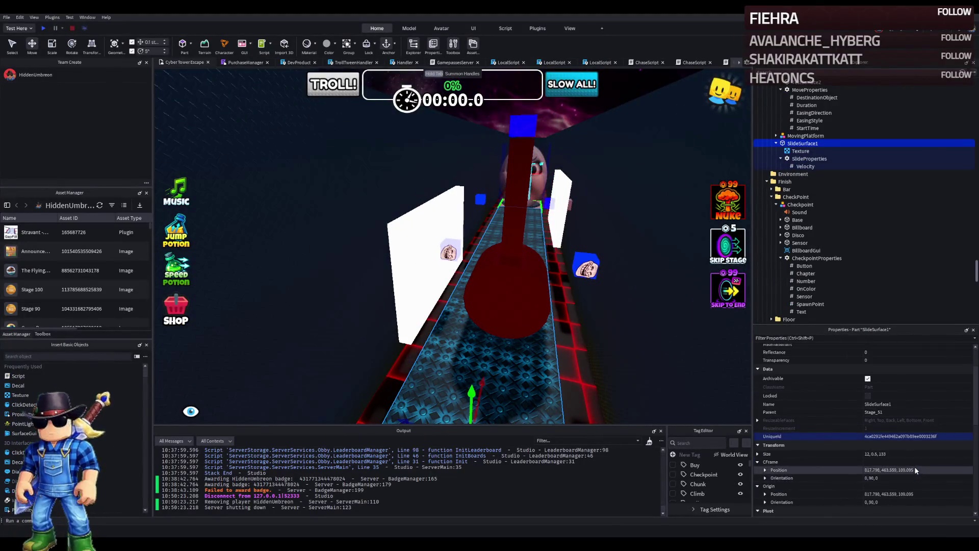
left_click(510, 265)
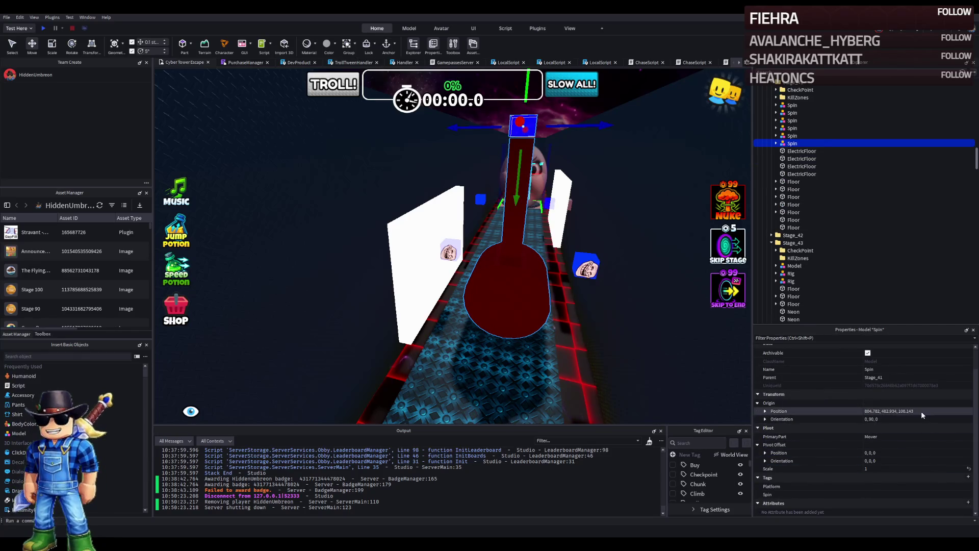
key("Return")
key("f")
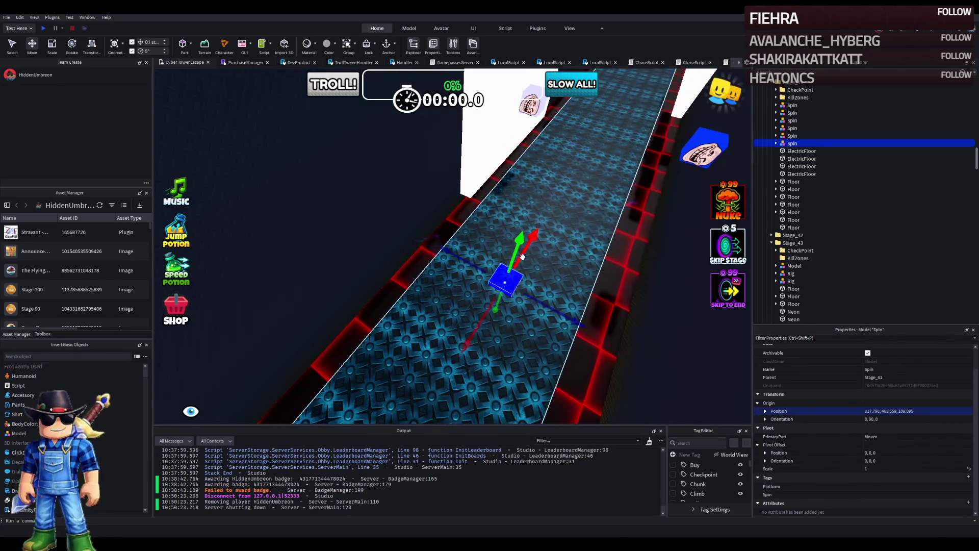
mouse_move(514, 253)
left_mouse_down()
mouse_move(501, 176)
mouse_move(493, 234)
left_mouse_up()
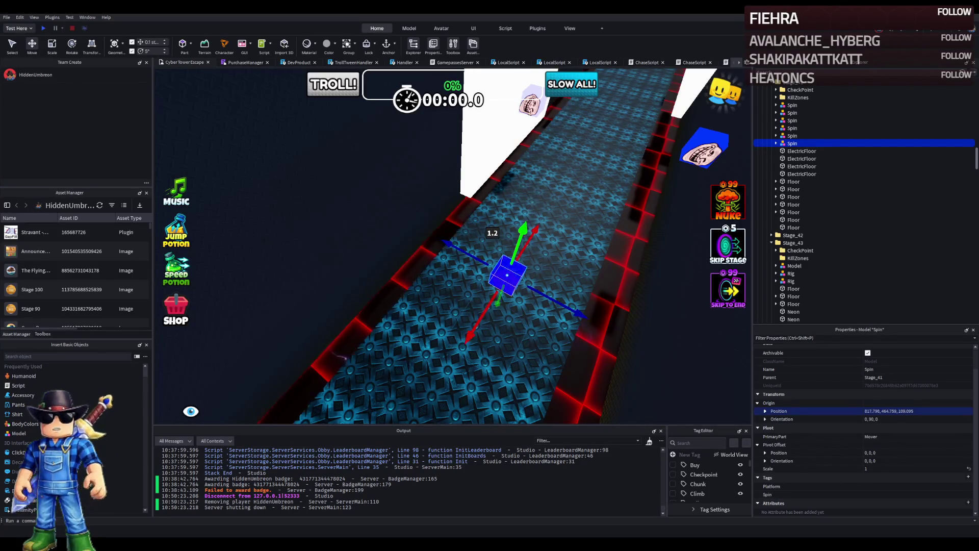
mouse_move(419, 107)
left_mouse_down()
mouse_move(449, 271)
mouse_move(493, 262)
left_mouse_up()
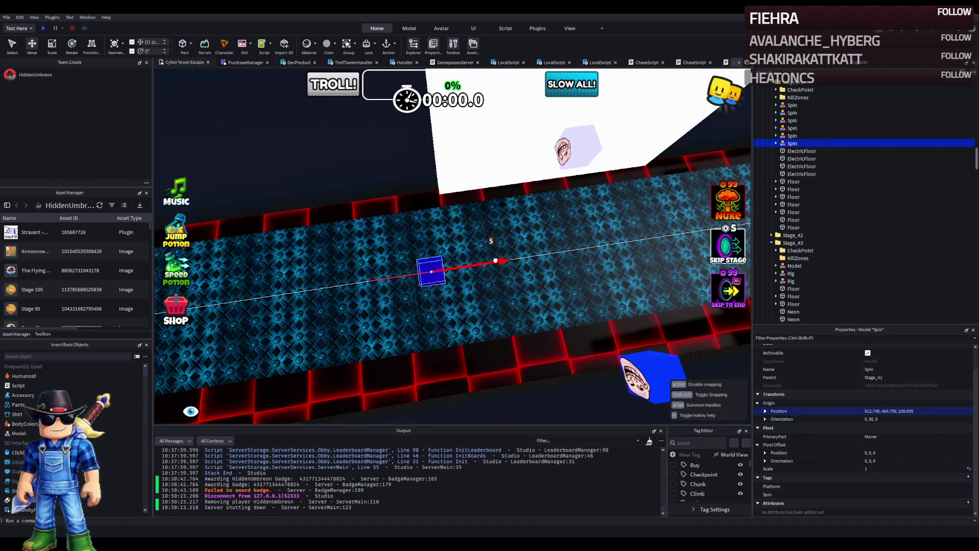
left_click_drag(495, 260, 454, 261)
mouse_move(397, 237)
left_mouse_down()
mouse_move(404, 149)
mouse_move(393, 131)
mouse_move(449, 143)
mouse_move(465, 166)
mouse_move(474, 161)
left_mouse_up()
key("ctrl+z")
key("ctrl+z")
Step: Nudge the Spin pillar sideways and lift it higher above the corridor
left_click_drag(469, 265, 495, 238)
scroll(505, 257, "up", 4)
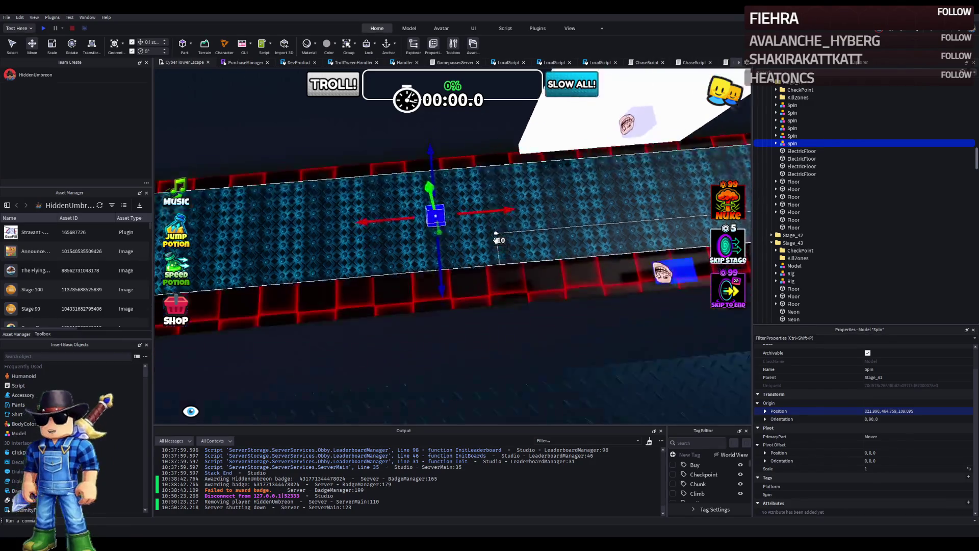
mouse_move(486, 194)
left_mouse_down()
mouse_move(485, 153)
mouse_move(466, 236)
left_mouse_up()
mouse_move(460, 312)
left_mouse_down()
mouse_move(449, 186)
mouse_move(451, 194)
mouse_move(428, 183)
mouse_move(431, 164)
left_mouse_up()
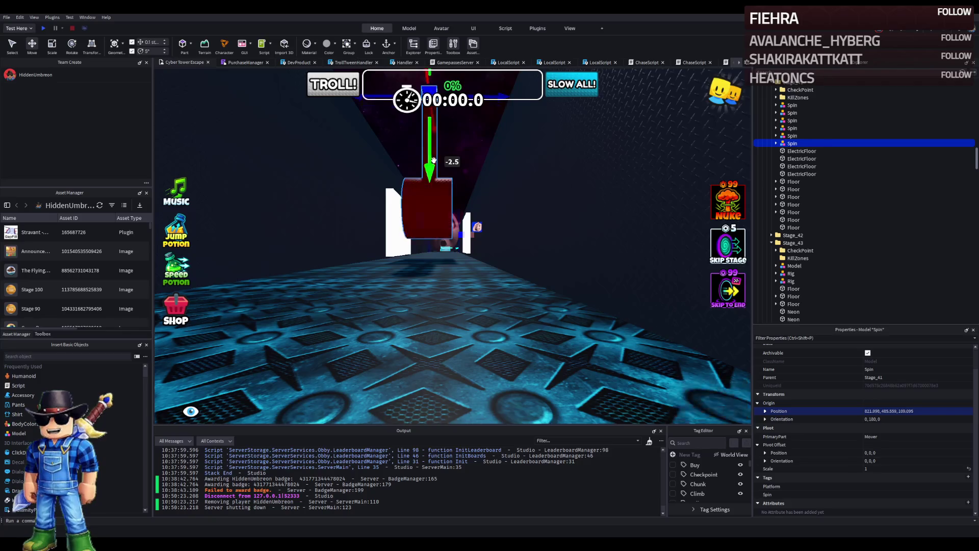
Step: Try tilting the Spin pillar with the Rotate tool, then return it upright at 0, 180, 0
key("ctrl+3")
mouse_move(475, 249)
left_mouse_down()
mouse_move(419, 280)
mouse_move(439, 278)
mouse_move(452, 260)
mouse_move(459, 211)
mouse_move(452, 199)
mouse_move(423, 201)
mouse_move(406, 223)
left_mouse_up()
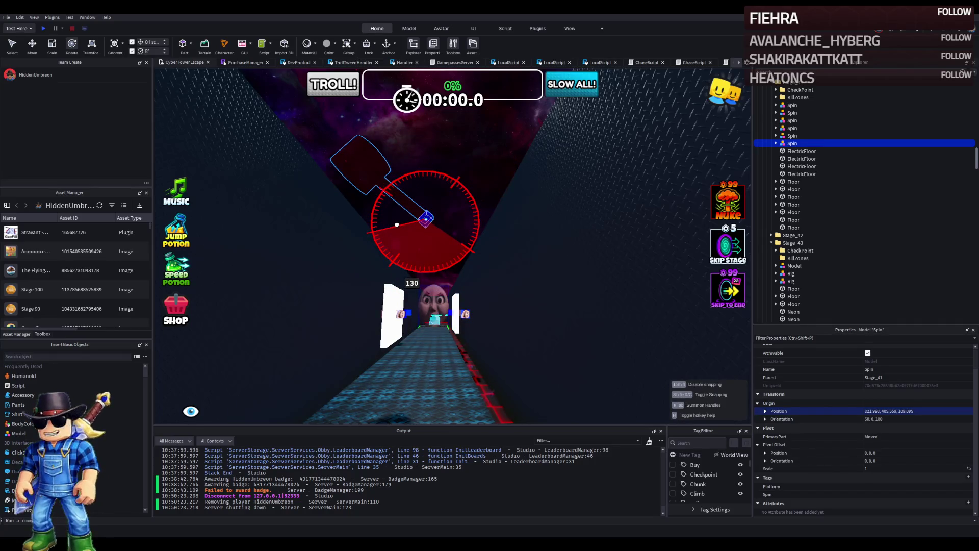
left_click_drag(394, 223, 398, 214)
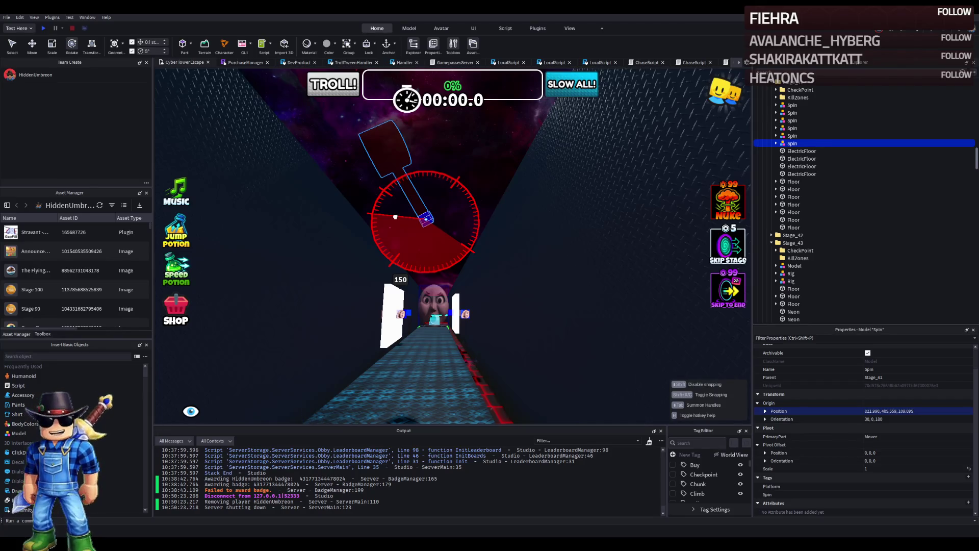
mouse_move(395, 217)
left_mouse_down()
mouse_move(411, 196)
mouse_move(449, 221)
mouse_move(428, 201)
mouse_move(387, 255)
mouse_move(458, 231)
mouse_move(467, 261)
mouse_move(453, 265)
left_mouse_up()
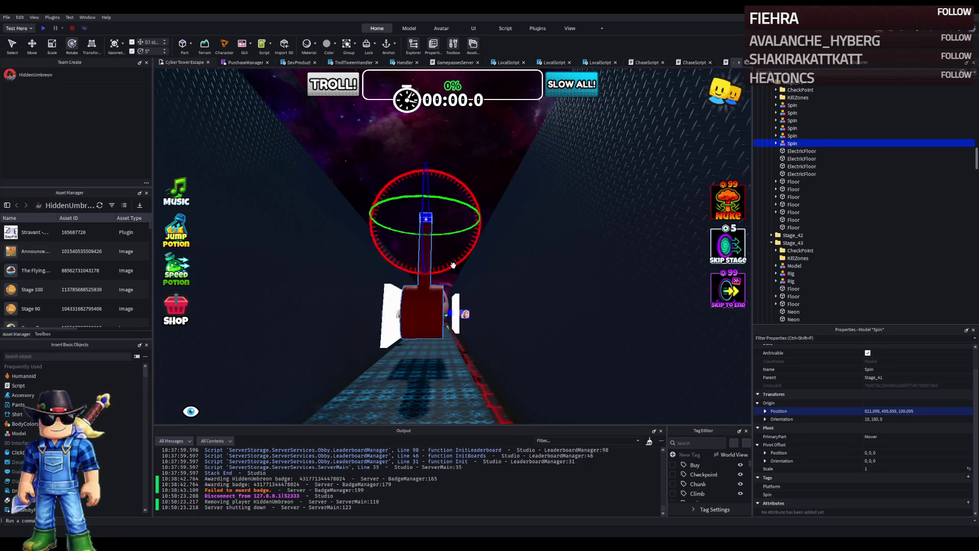
key("a")
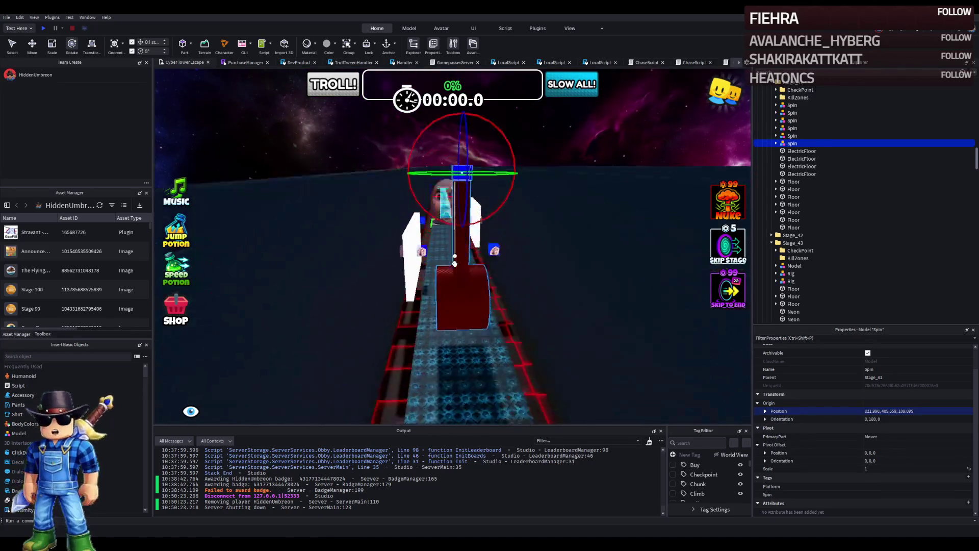
left_click(455, 264)
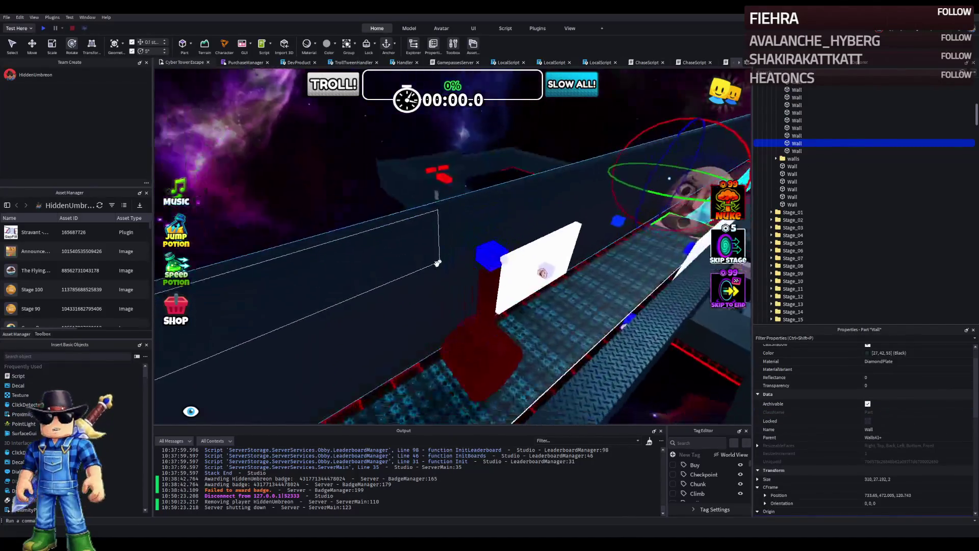
Step: Shrink the black wall's Size X at the corridor's right edge
left_click(662, 162)
mouse_move(694, 141)
left_mouse_down()
mouse_move(194, 334)
mouse_move(448, 253)
mouse_move(380, 225)
mouse_move(315, 236)
mouse_move(331, 243)
left_mouse_up()
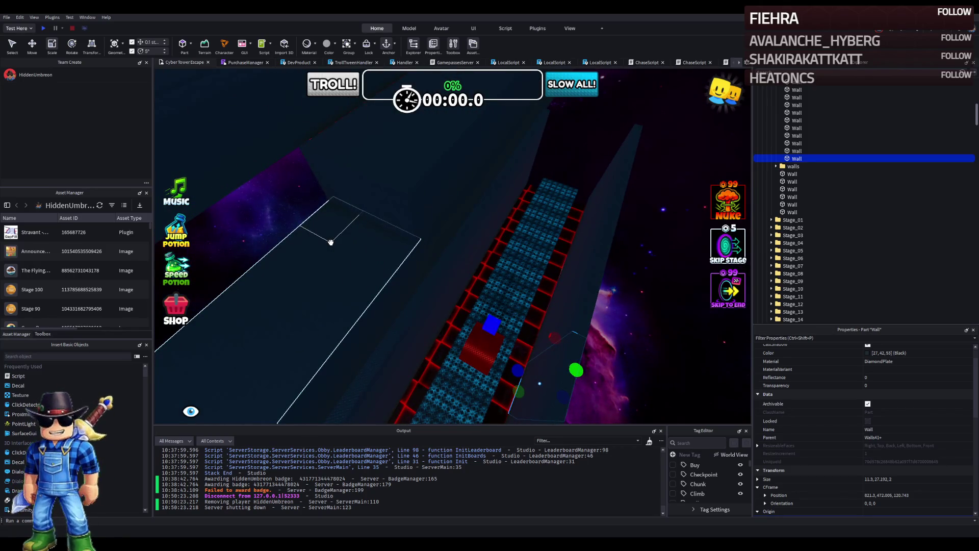
scroll(331, 242, "up", 1)
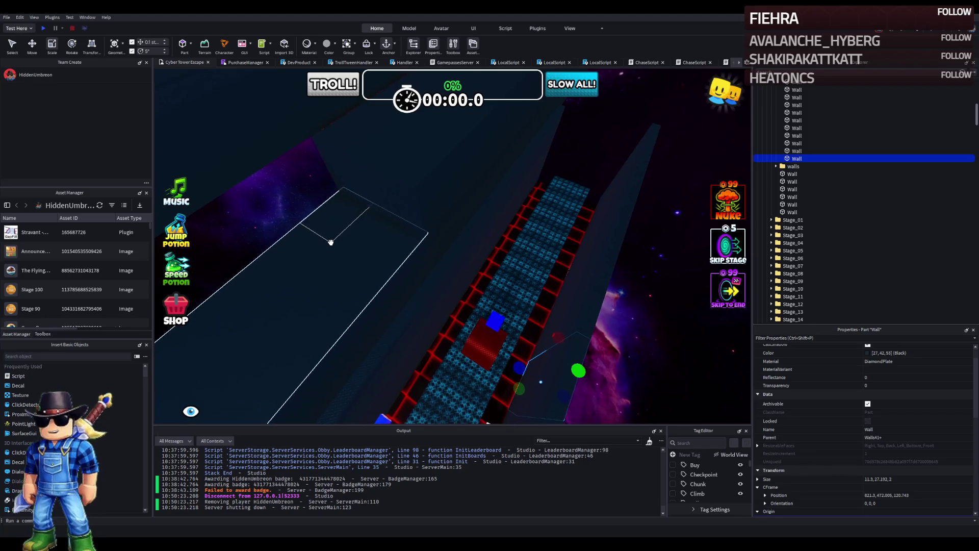
left_click(441, 252)
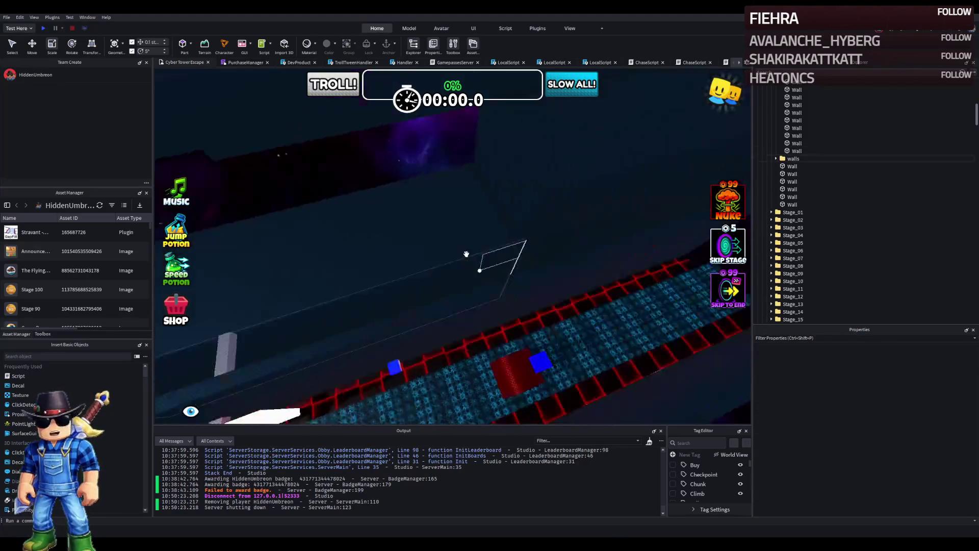
Step: Fly the camera over the neon course and select the red MovingPlatform
key("d")
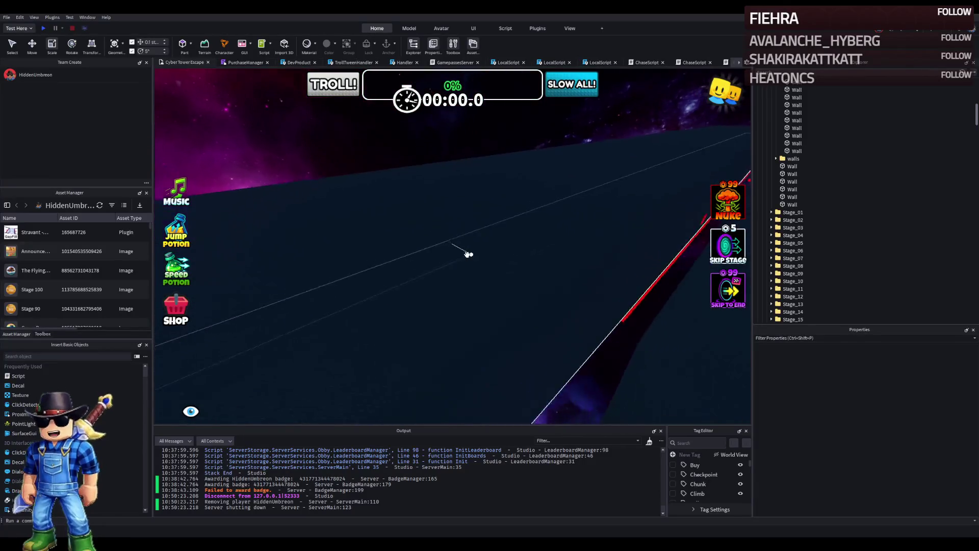
key("s")
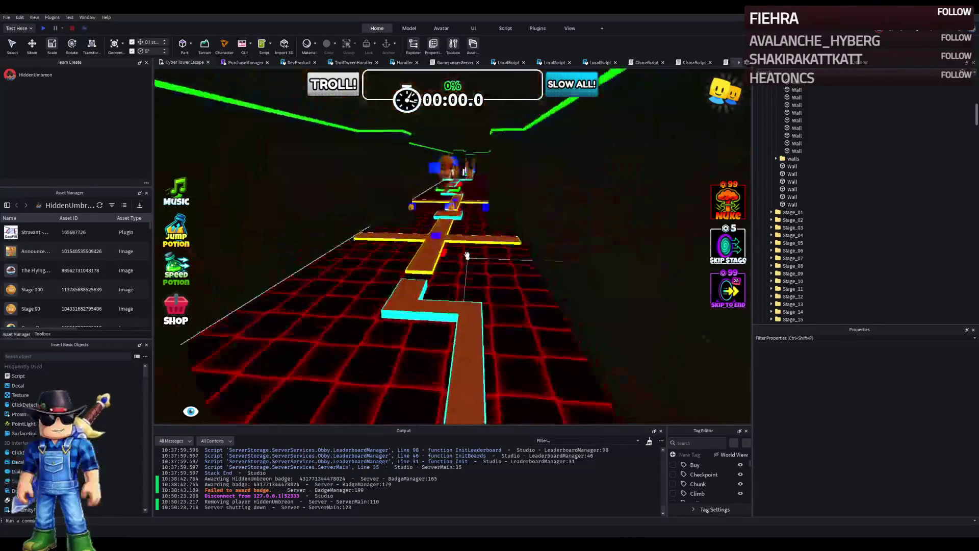
key("w")
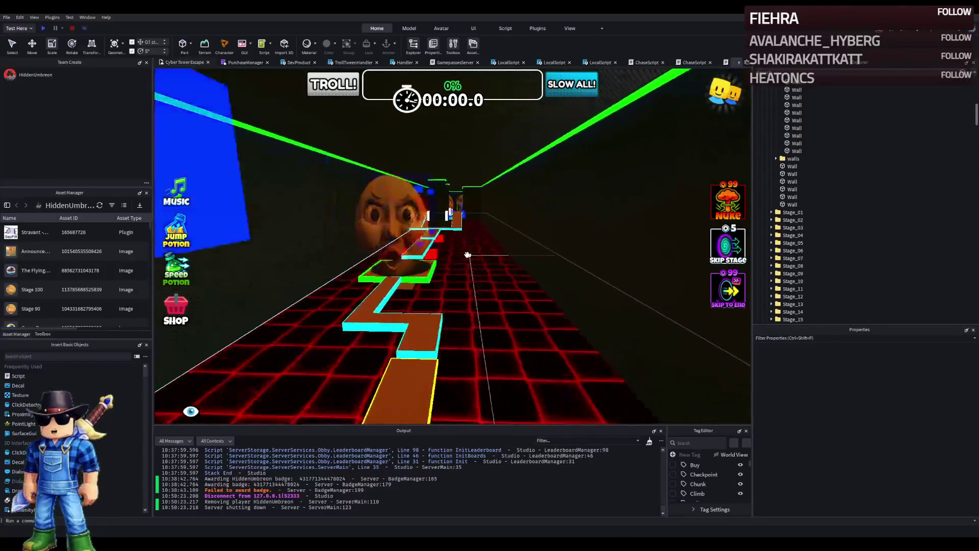
key("w")
left_click(416, 304)
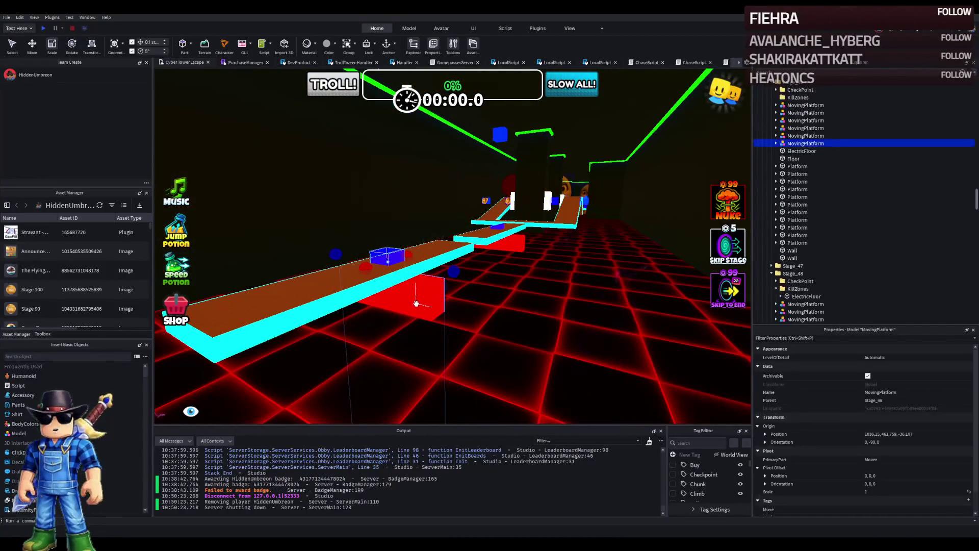
Step: Slide the red MovingPlatform about 15 studs along the stage floor
key("f")
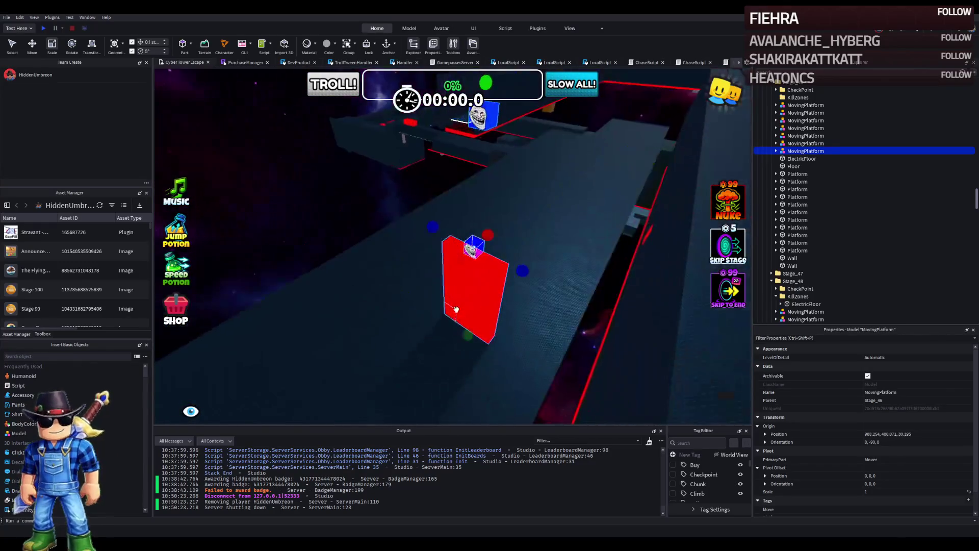
left_click(893, 434)
key("ctrl+v")
key("Return")
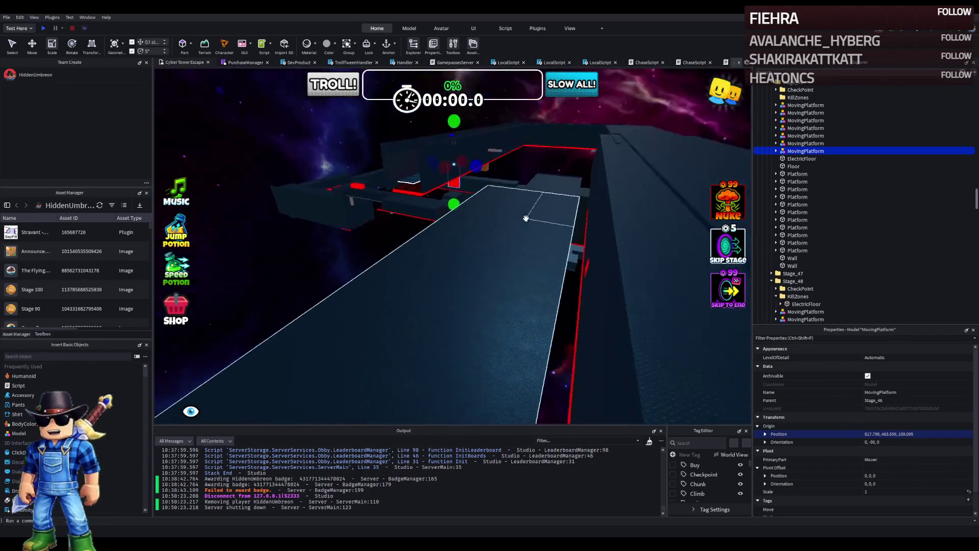
key("f")
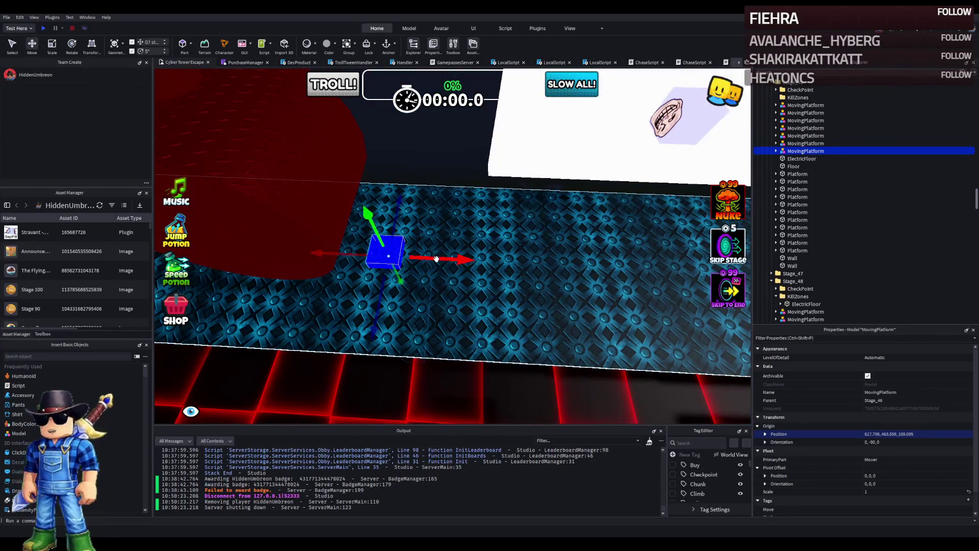
left_click_drag(439, 260, 477, 257)
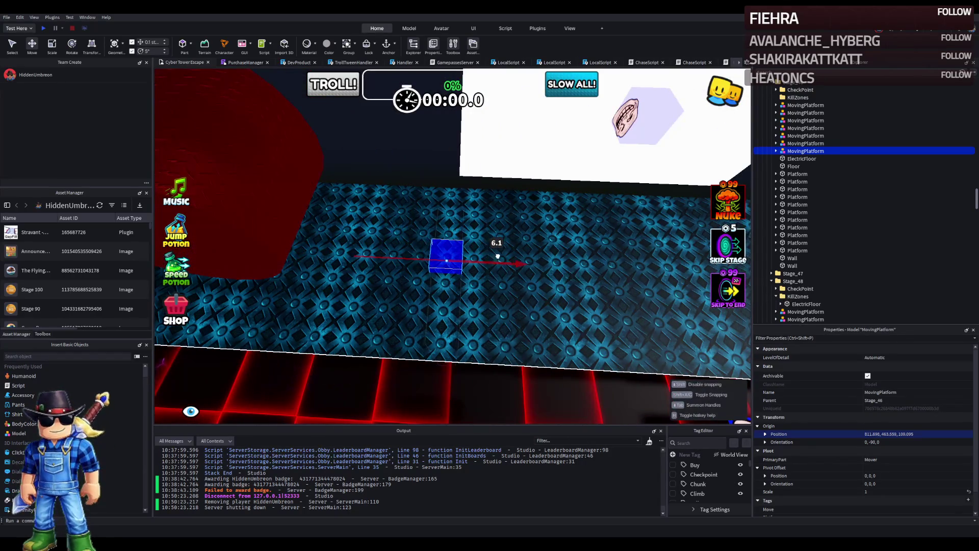
left_click_drag(497, 259, 506, 265)
Step: Inspect the moved platform up close and select the small blue platform with the slide floor
scroll(506, 265, "down", 3)
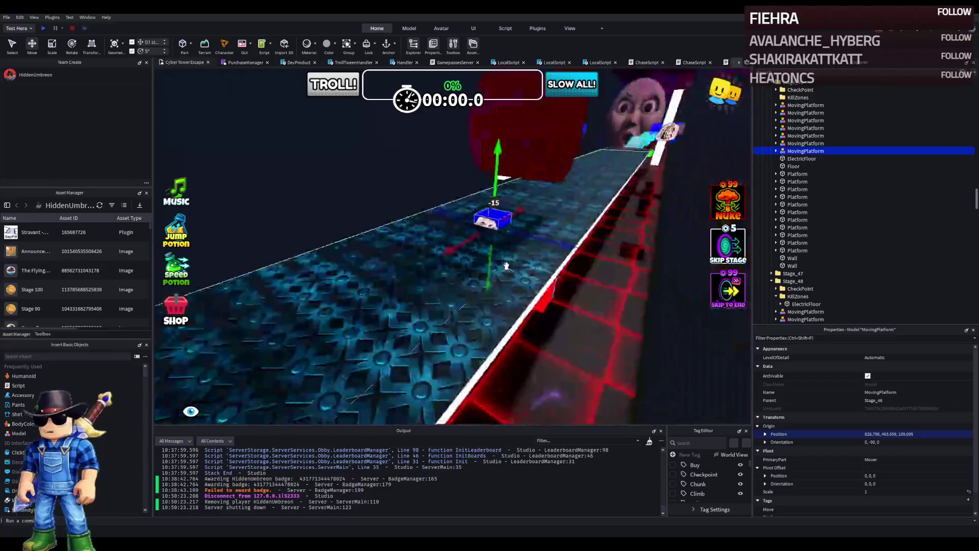
key("f")
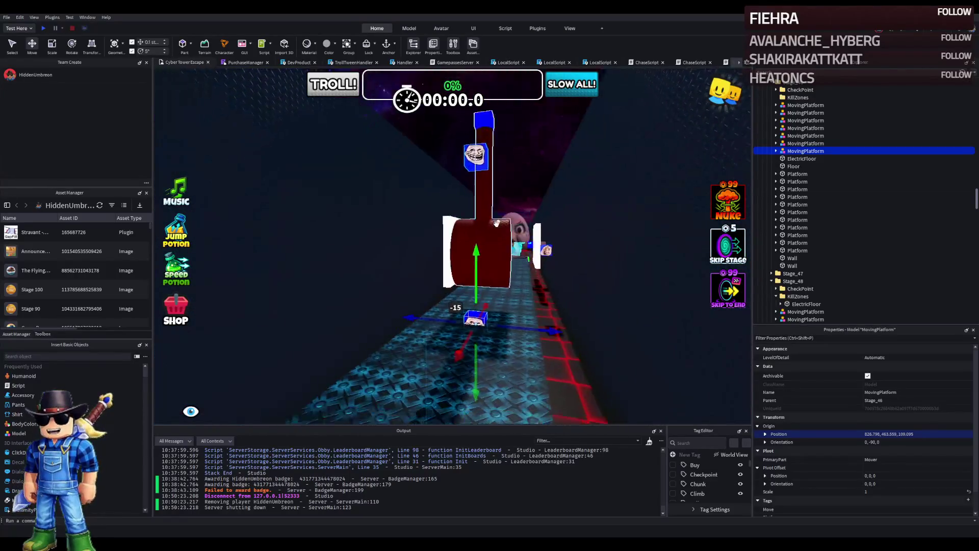
key("s")
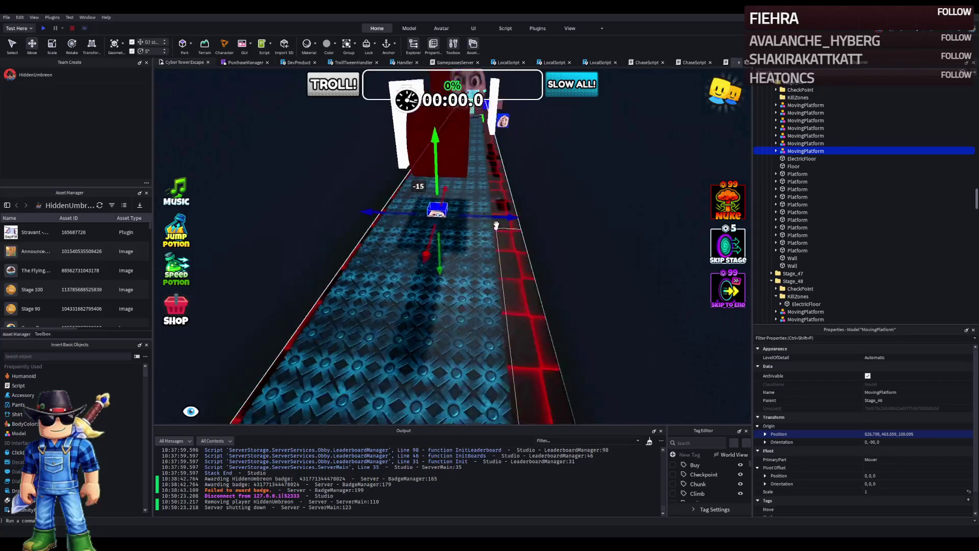
key("q")
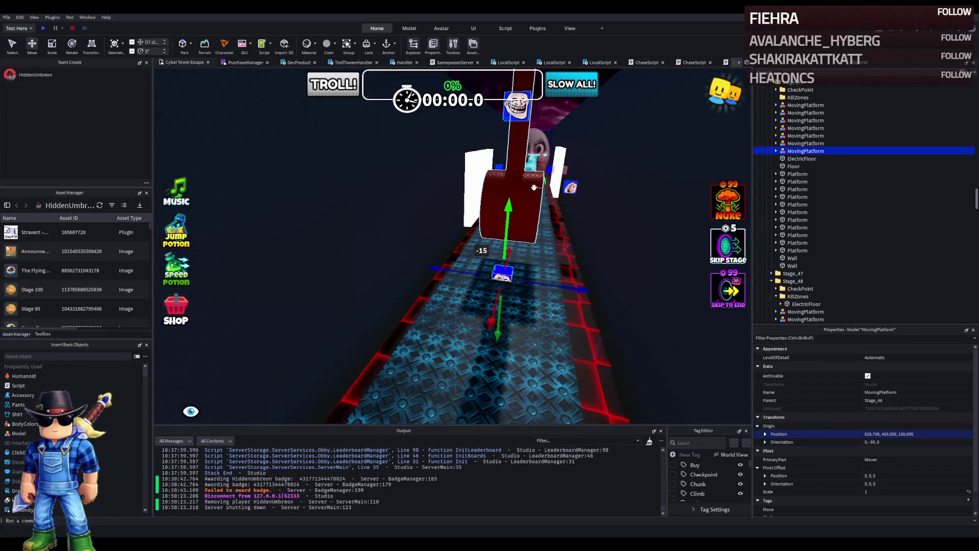
left_click(534, 188)
key("Delete")
left_click(503, 274)
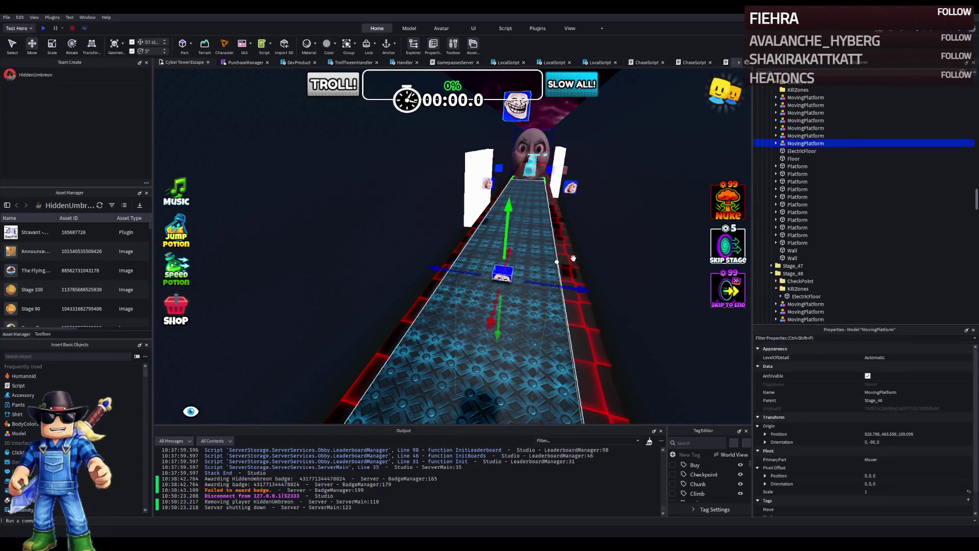
left_click(515, 332)
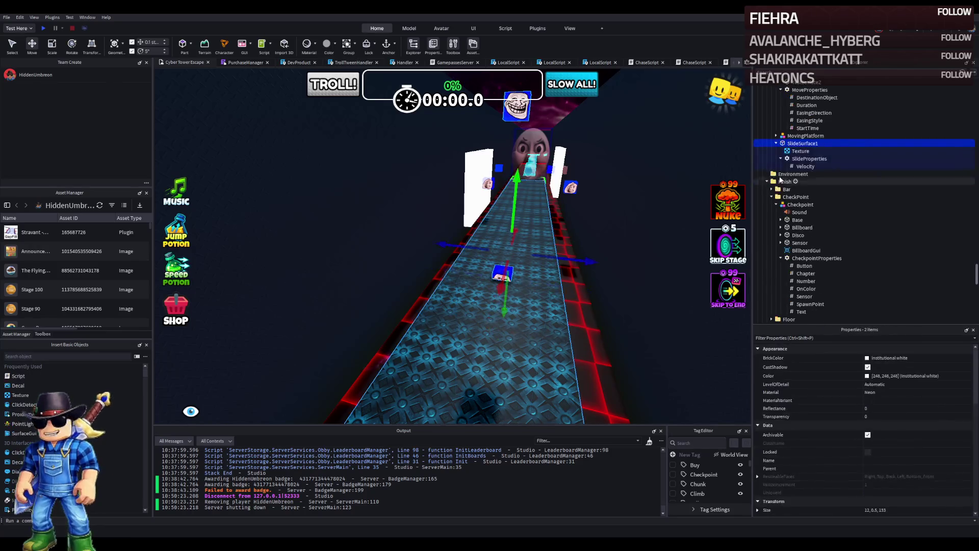
Step: Scale the platform's red TestSurface down to 12 wide on X
left_click(800, 136)
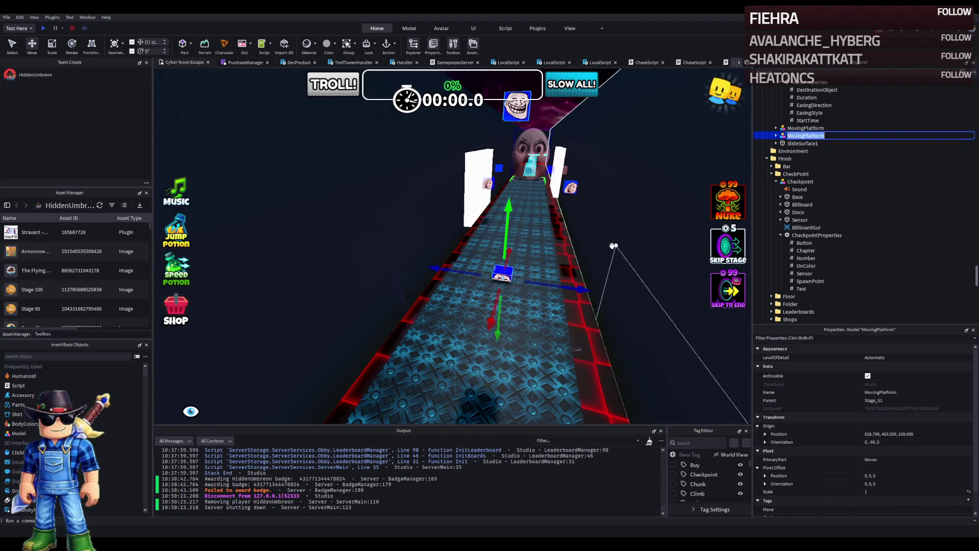
key("f")
left_click(533, 245)
scroll(538, 247, "down", 5)
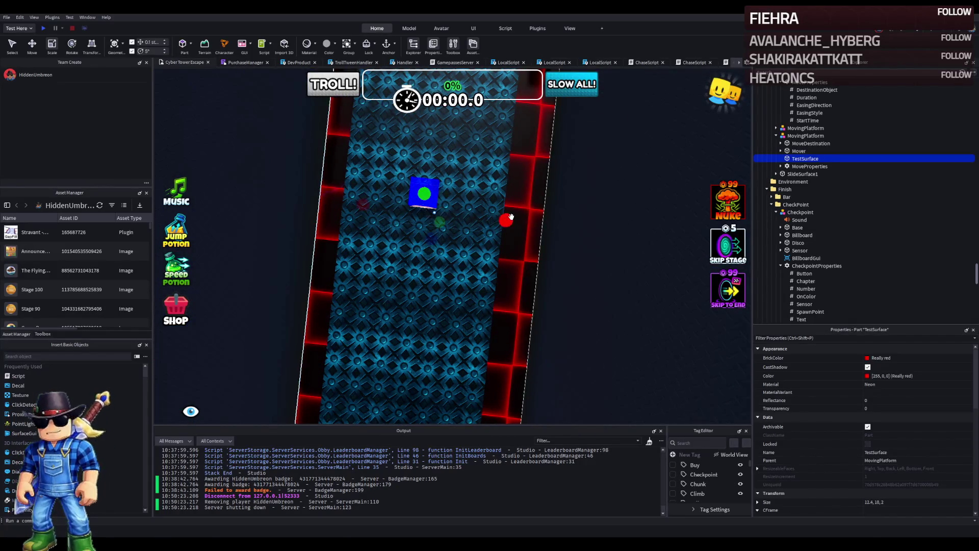
key("a")
left_click_drag(557, 219, 558, 220)
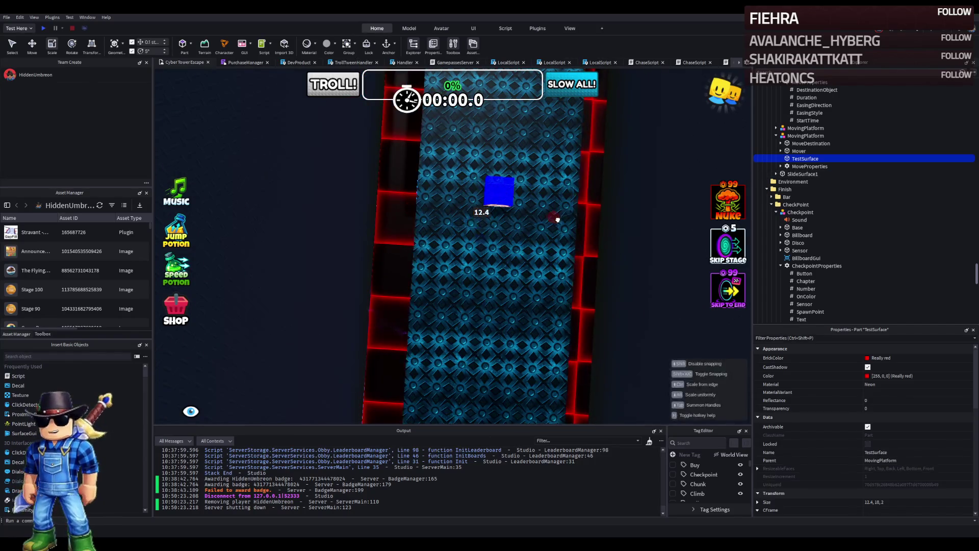
key("f")
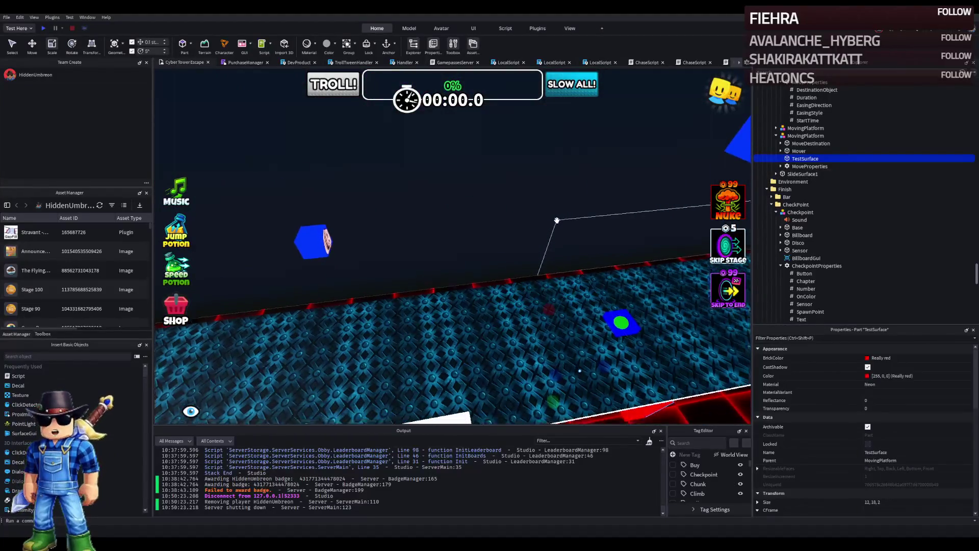
Step: Duplicate the MovingPlatform and drag the copy about 22 studs along X
left_click(454, 352)
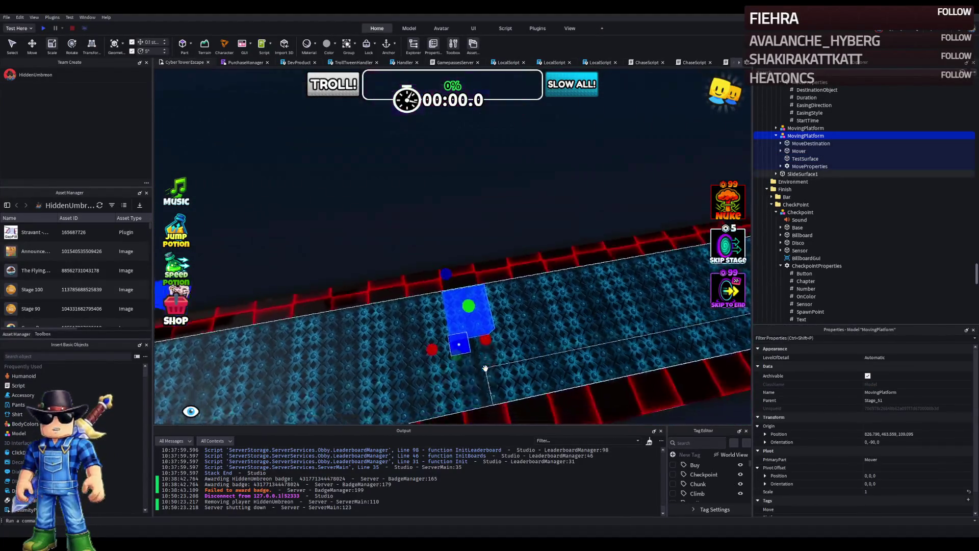
key("ctrl+d")
left_click_drag(427, 335, 476, 339)
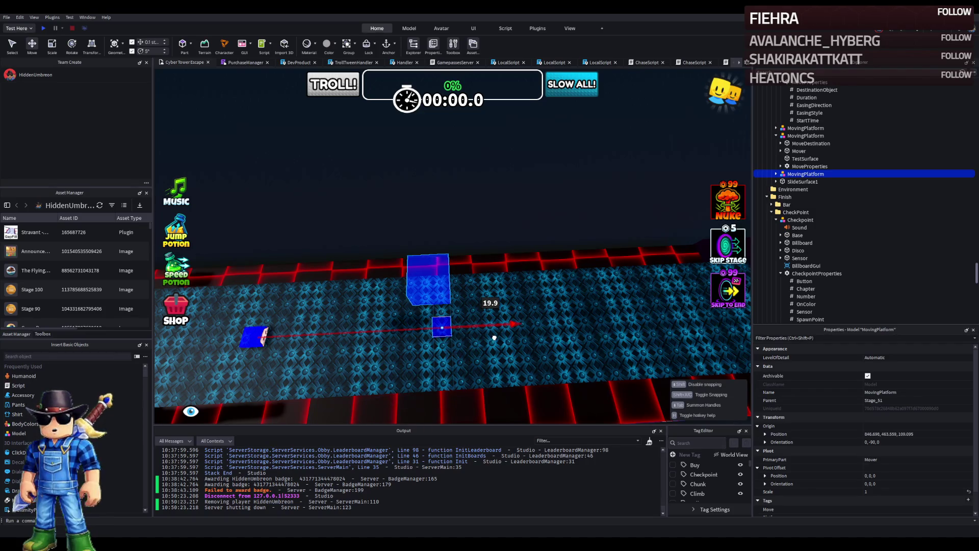
Step: Add another platform copy about 20 studs further on and give the previous platform StartTime 2
key("ctrl+d")
mouse_move(494, 338)
left_mouse_down()
mouse_move(499, 327)
mouse_move(157, 305)
left_mouse_up()
left_click(789, 174)
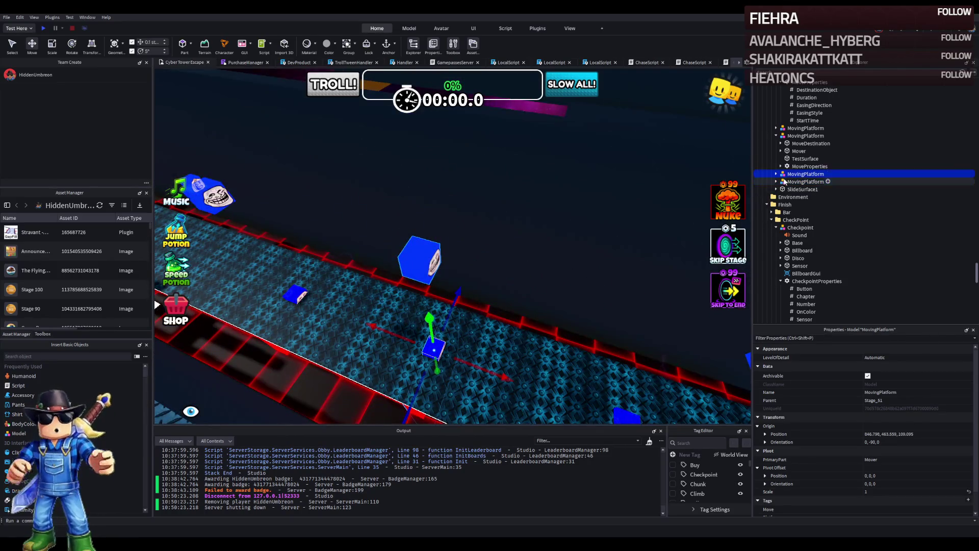
double_click(791, 205)
left_click(806, 220)
left_click(808, 243)
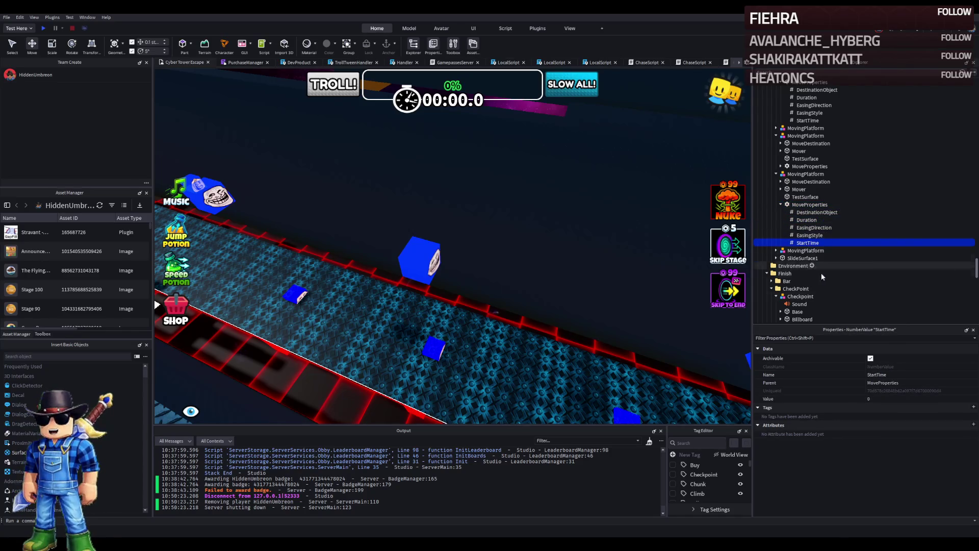
left_click(885, 398)
type("2")
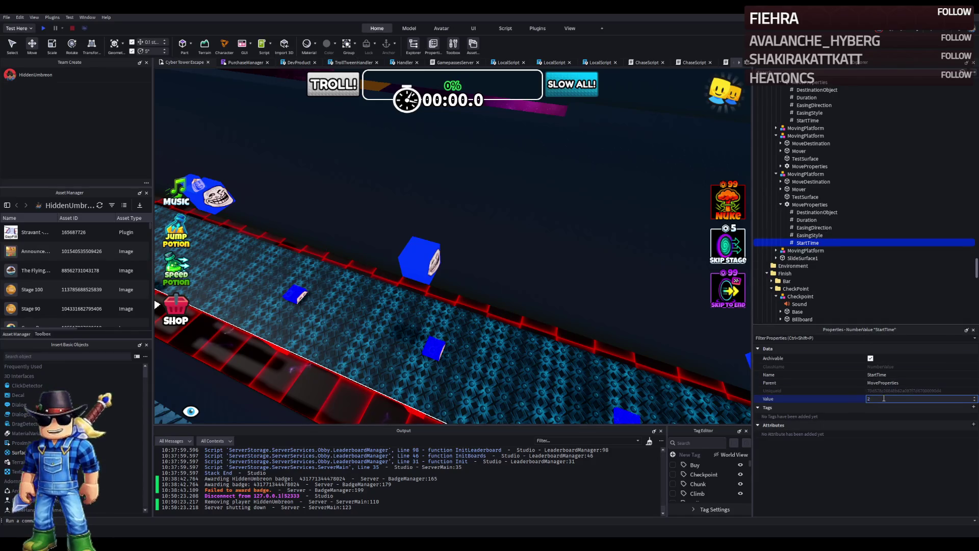
key("Return")
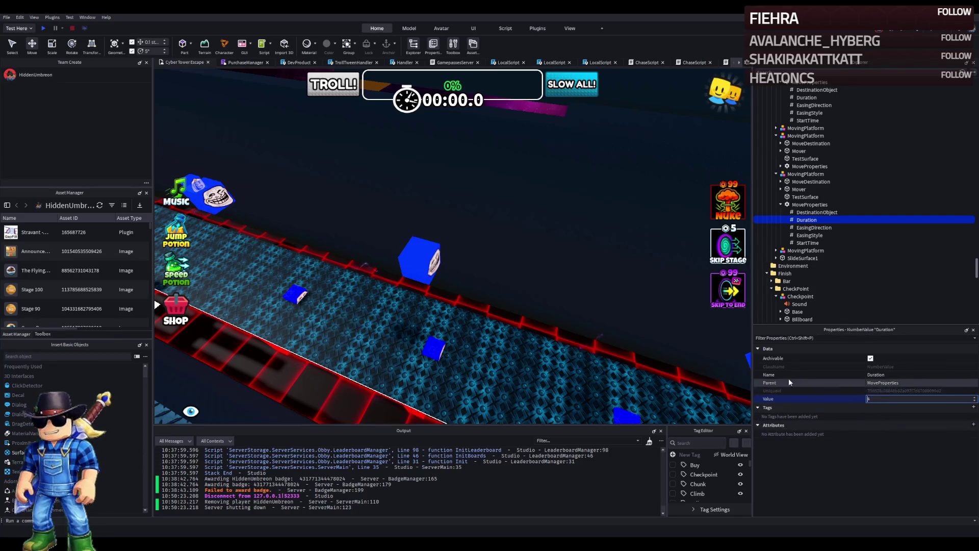
Step: Set the MoveProperties Duration to 6 on the other two moving platforms
left_click(603, 214)
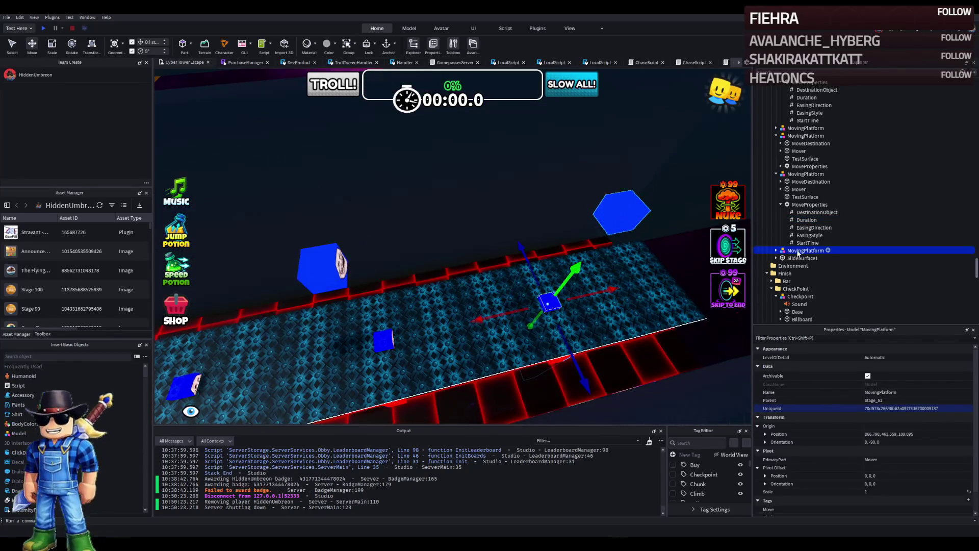
double_click(811, 281)
left_click(807, 296)
left_click(886, 399)
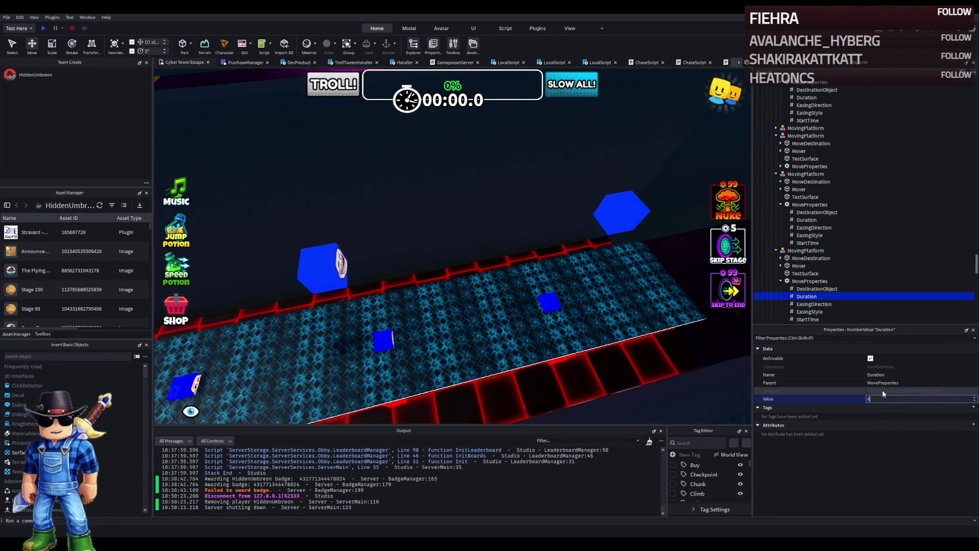
key("Return")
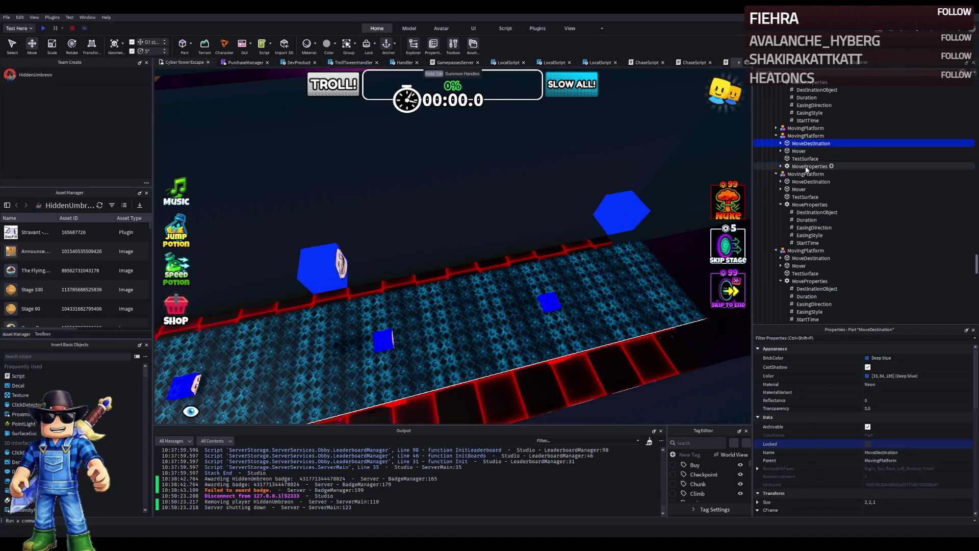
left_click(806, 136)
key("f")
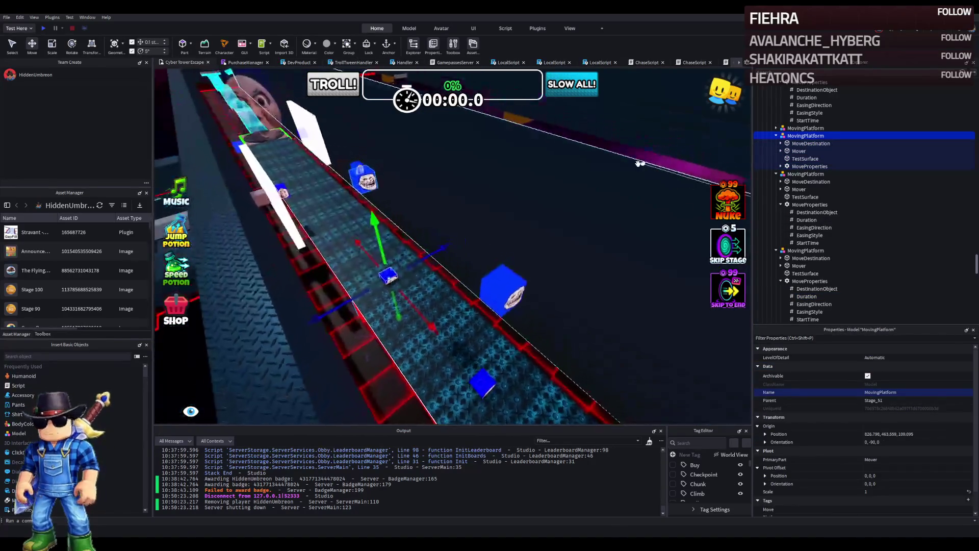
left_click(810, 167)
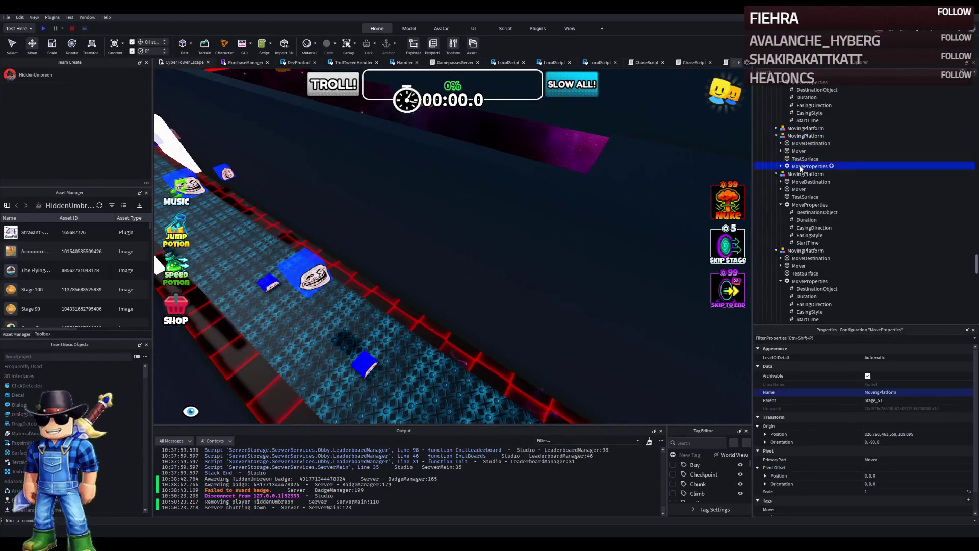
left_click(781, 167)
left_click(807, 181)
left_click(884, 399)
type("6")
key("Return")
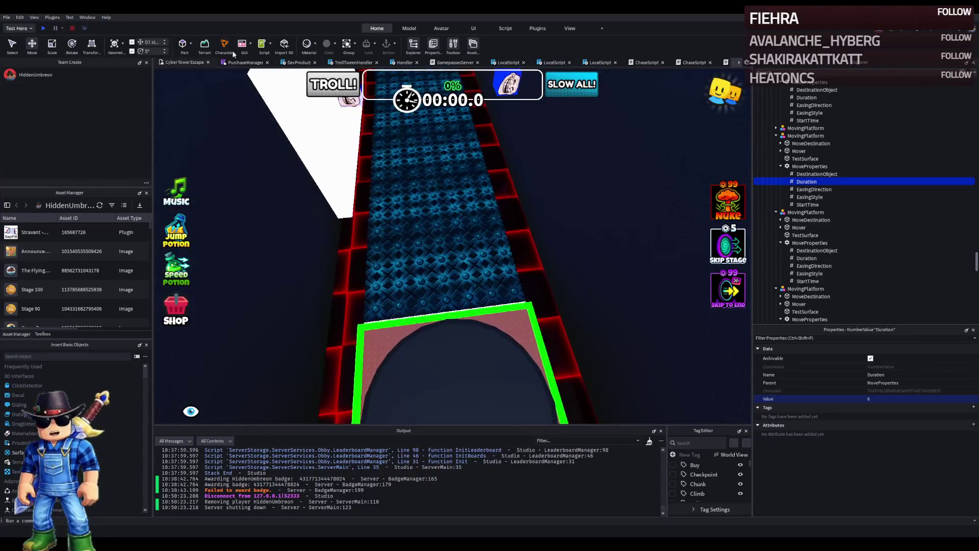
Step: Launch a Play test to try the moving platforms from the green checkpoint pad
left_click(44, 28)
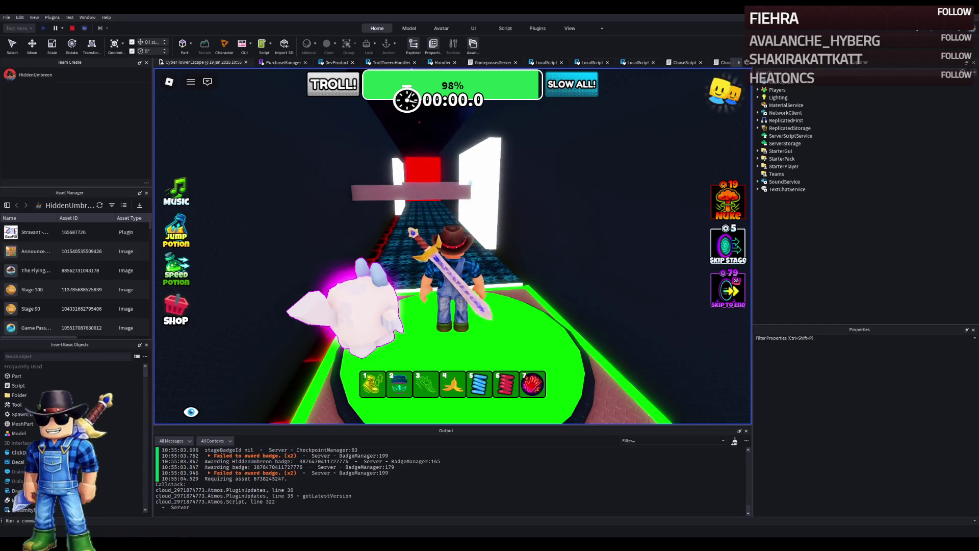
Step: Run the character along the neon corridor past the red moving blocks, trying hotbar slot 1, then stop the test
key("w")
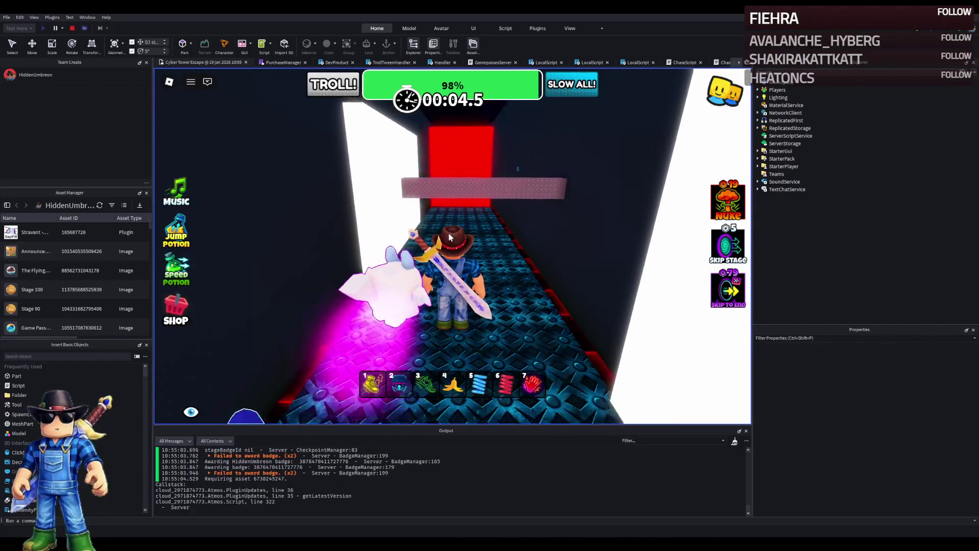
key("1")
key("1")
key("w")
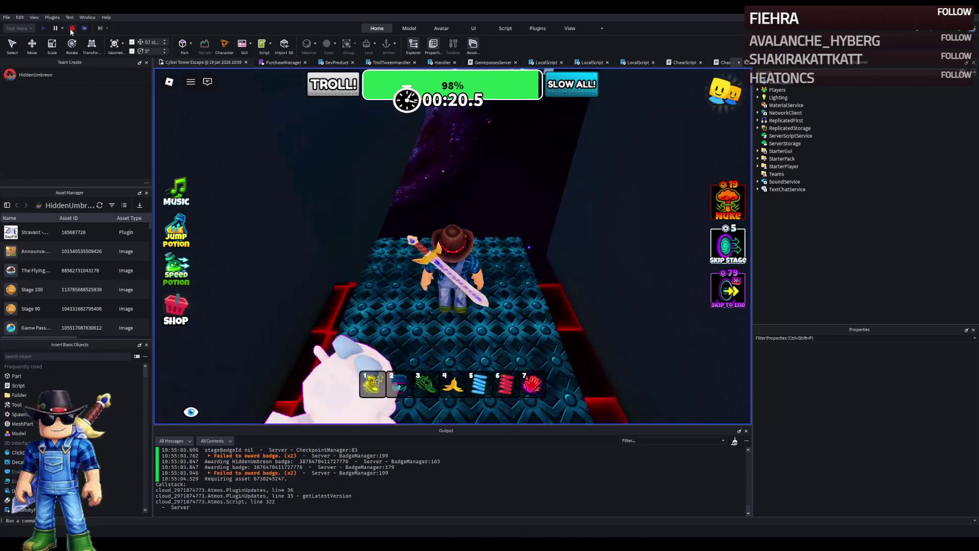
left_click(72, 28)
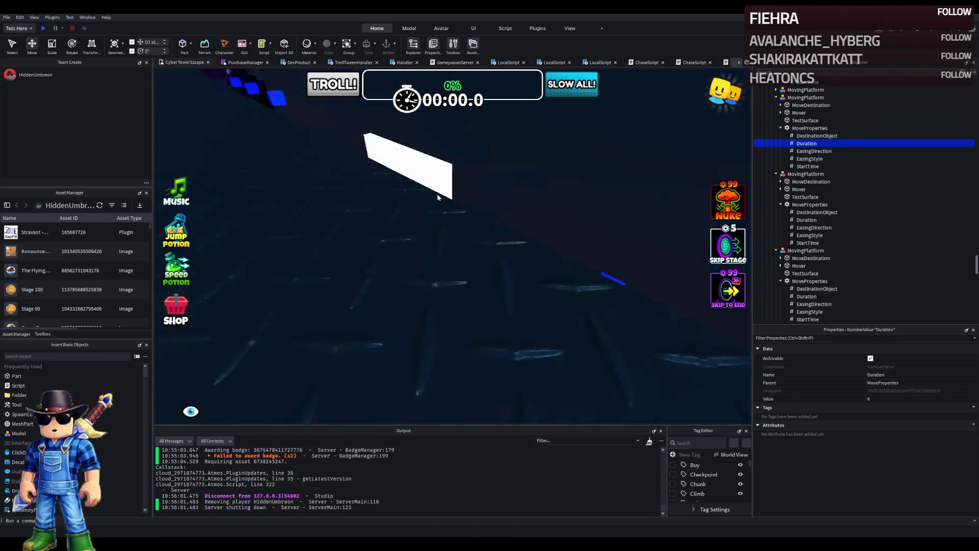
Step: Shift Stage_52's green checkpoint about 3 studs and select its CheckpointProperties Number value (51)
mouse_move(436, 193)
left_mouse_down()
mouse_move(456, 255)
mouse_move(359, 262)
left_mouse_up()
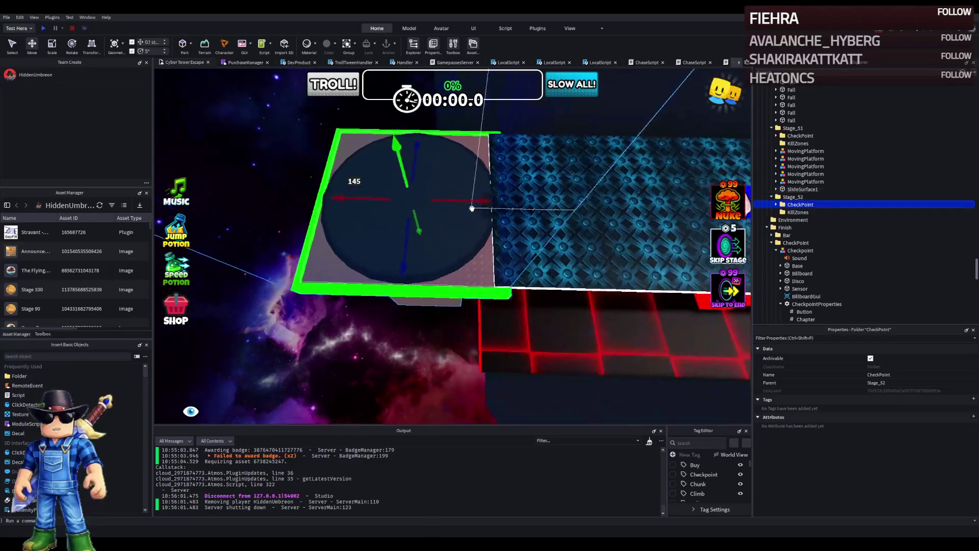
left_click_drag(452, 202, 393, 210)
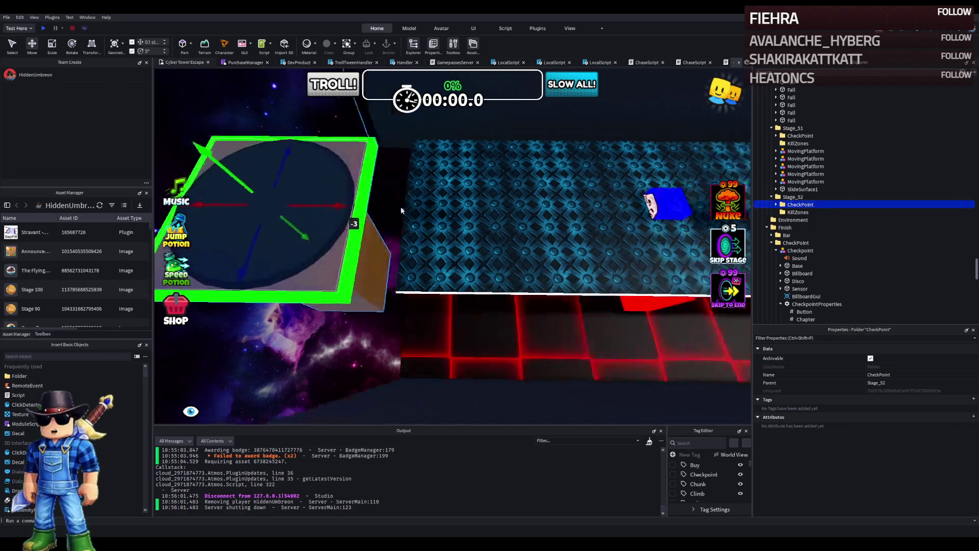
double_click(791, 205)
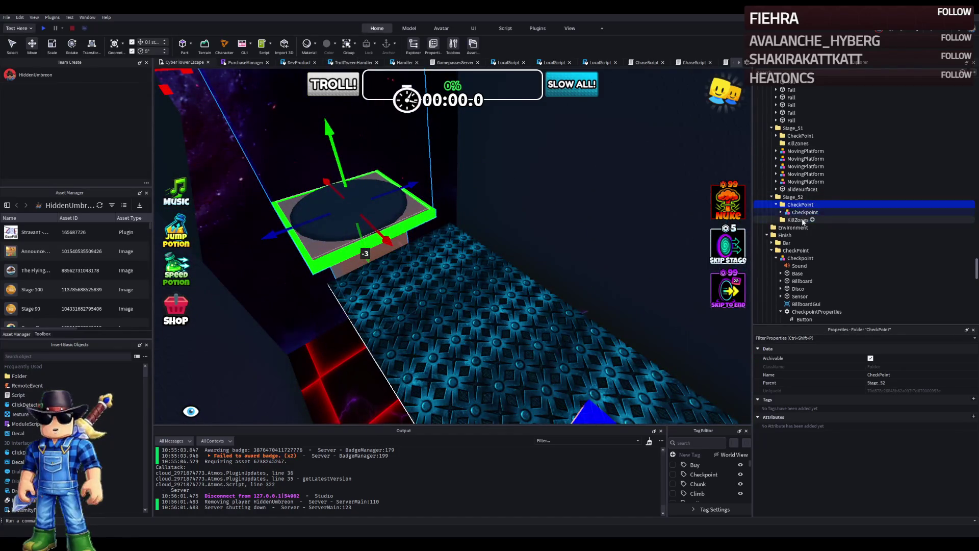
double_click(804, 212)
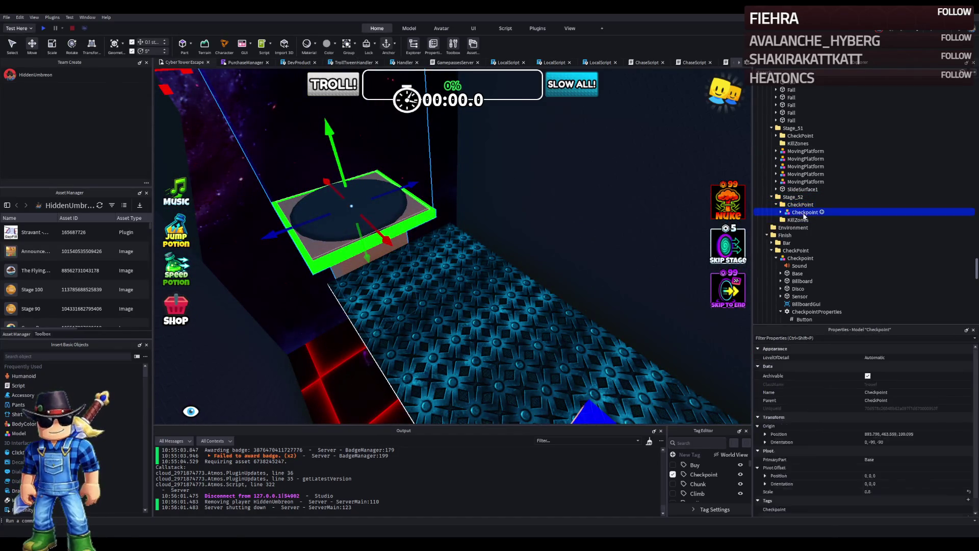
left_click(801, 267)
left_click(811, 289)
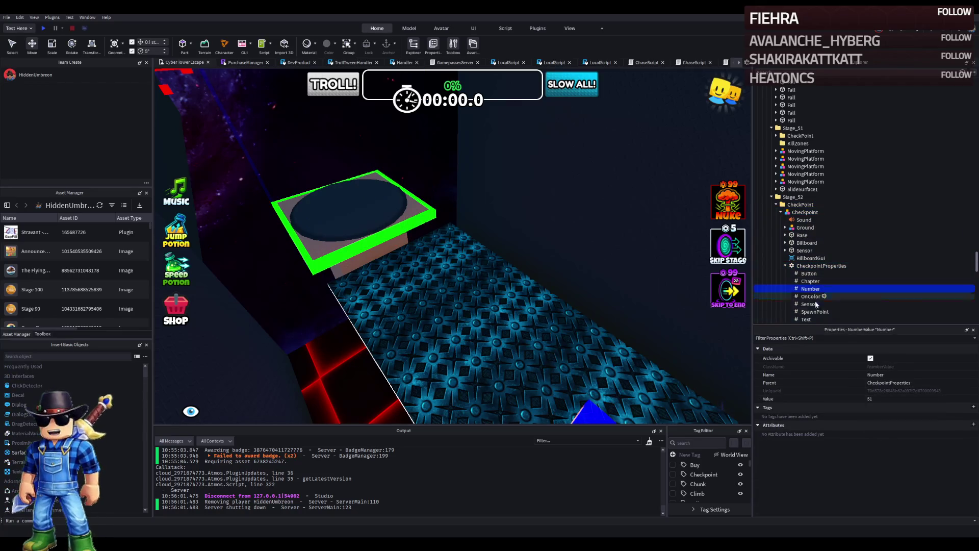
Step: Enter 52 as the Stage_52 checkpoint's Number value, replacing 51
type("2")
key("Return")
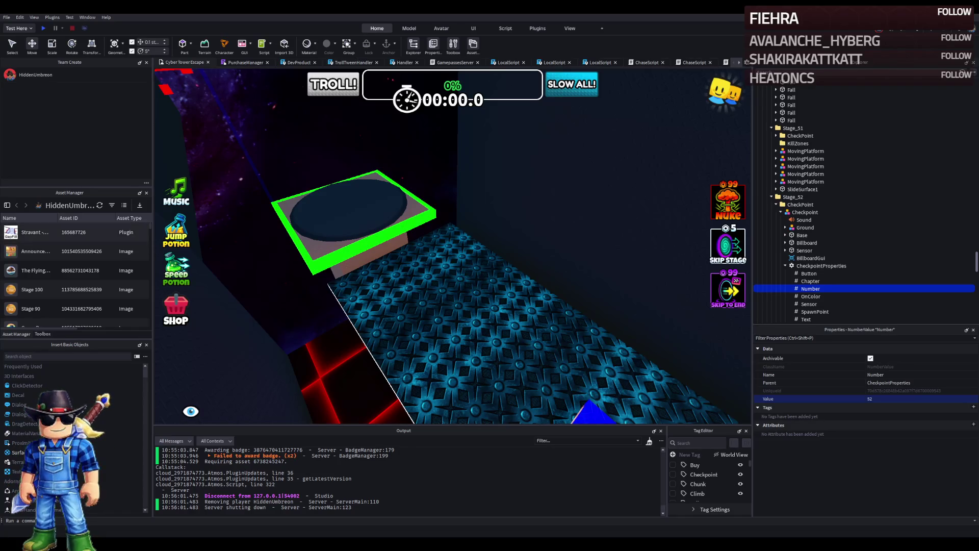
Step: Select the dark roof slab and stretch it longer over the path
scroll(390, 218, "up", 5)
scroll(389, 218, "up", 10)
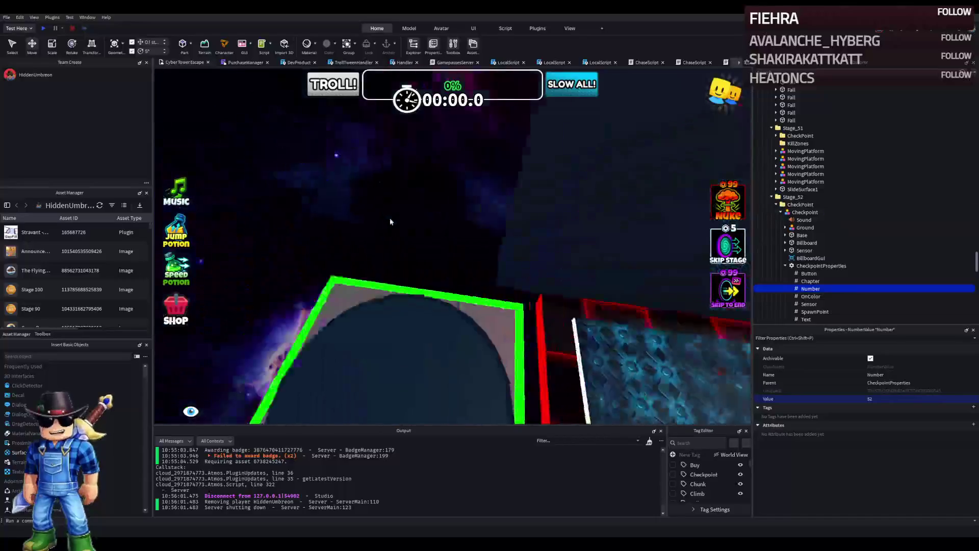
scroll(389, 219, "up", 10)
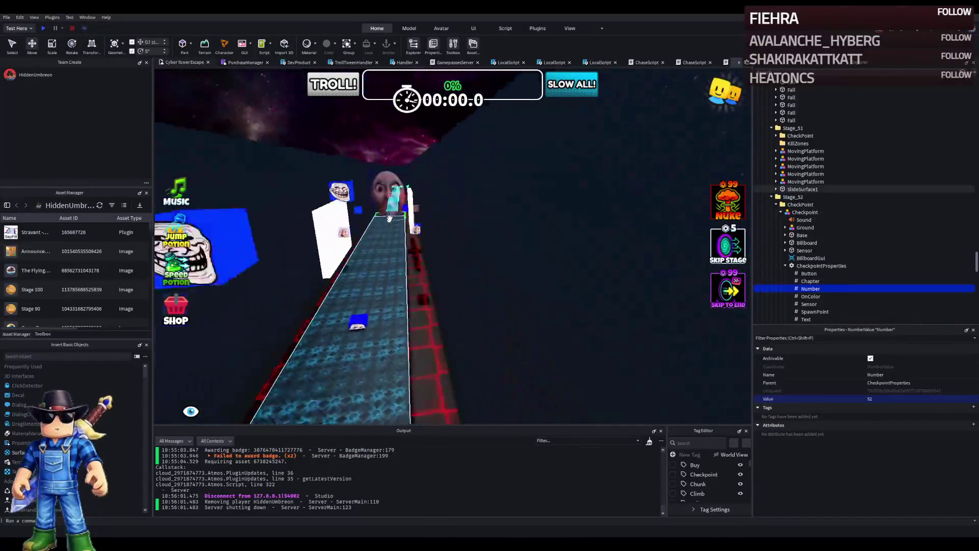
scroll(395, 217, "up", 10)
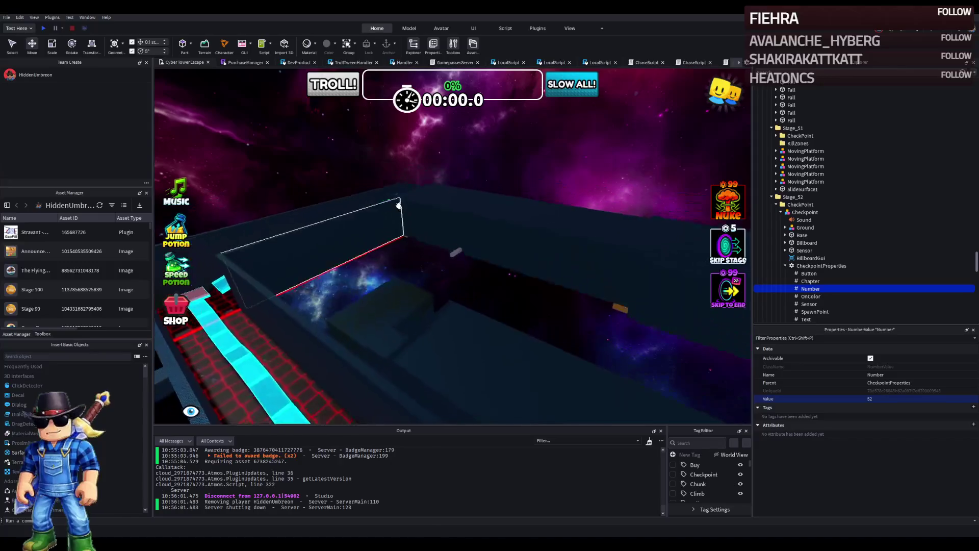
scroll(392, 204, "up", 3)
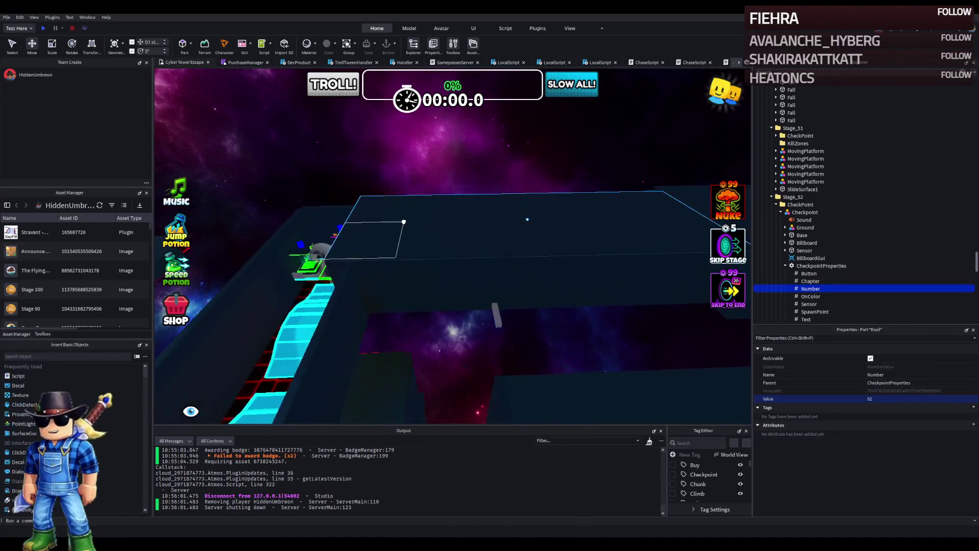
left_click(525, 219)
scroll(525, 219, "up", 5)
scroll(397, 218, "up", 3)
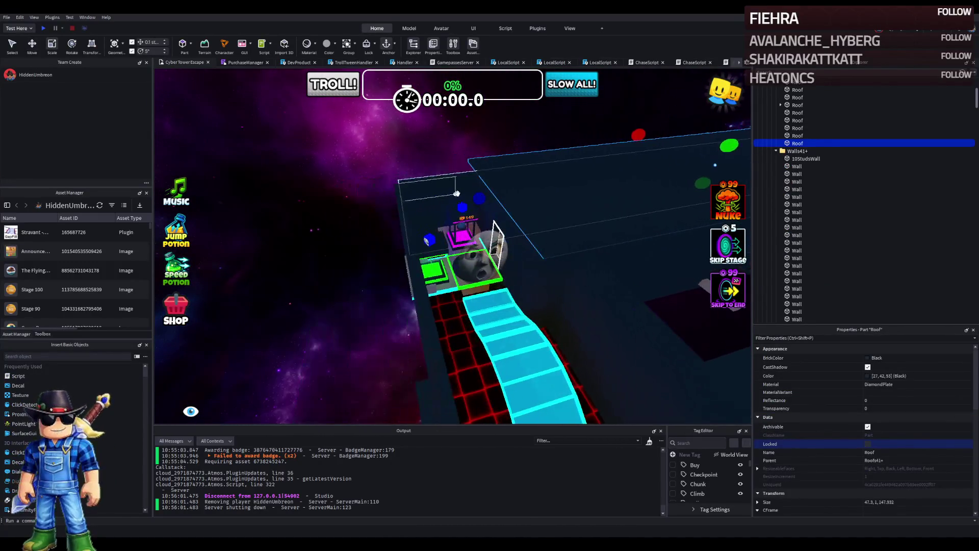
left_click_drag(494, 179, 482, 178)
scroll(445, 175, "up", 5)
scroll(445, 175, "down", 5)
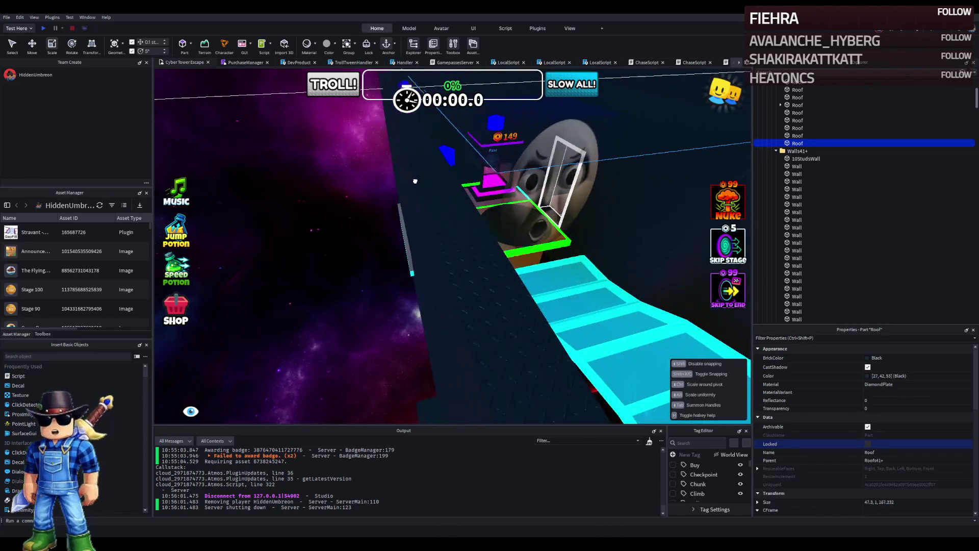
left_click_drag(368, 200, 361, 199)
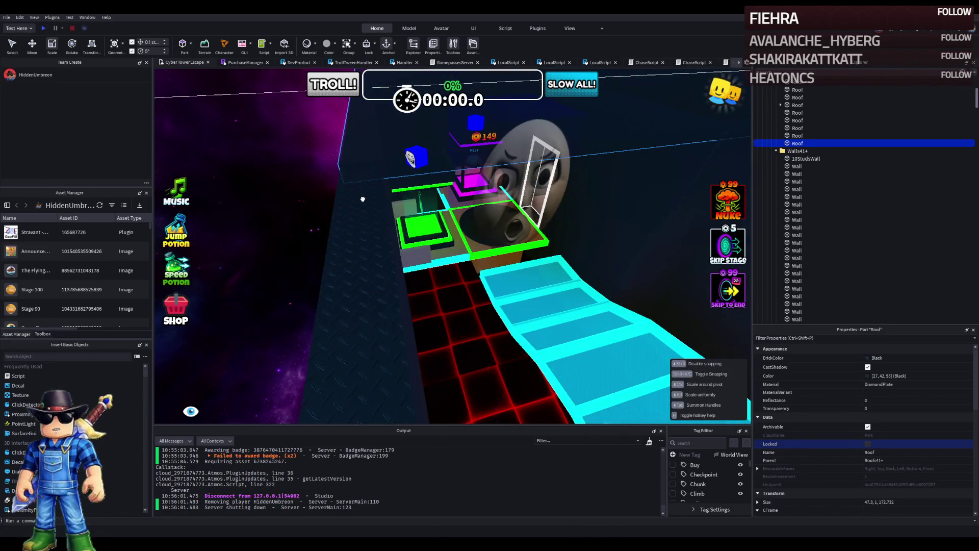
scroll(362, 199, "down", 8)
Step: Duplicate the roof slab and slide the copy to the roof corner
key("ctrl+d")
scroll(387, 200, "up", 5)
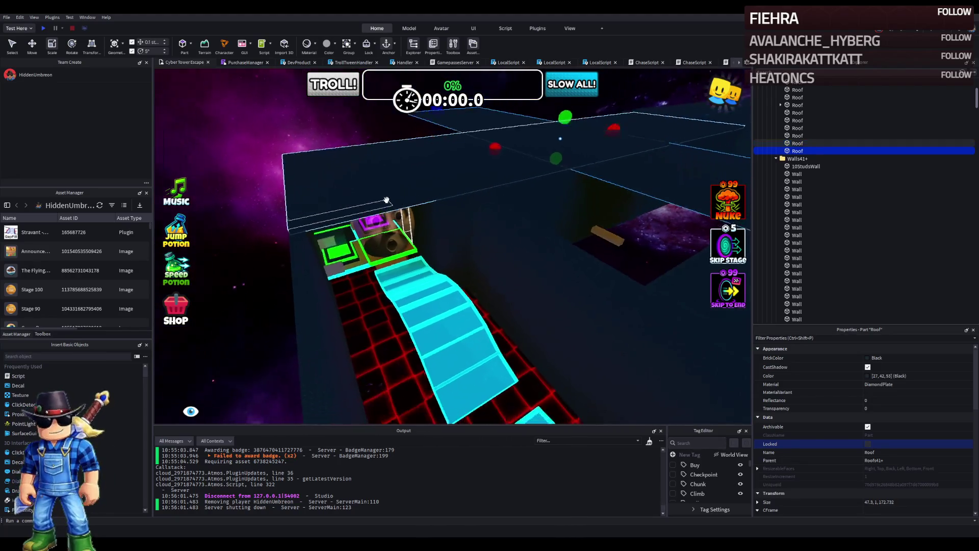
scroll(426, 209, "up", 4)
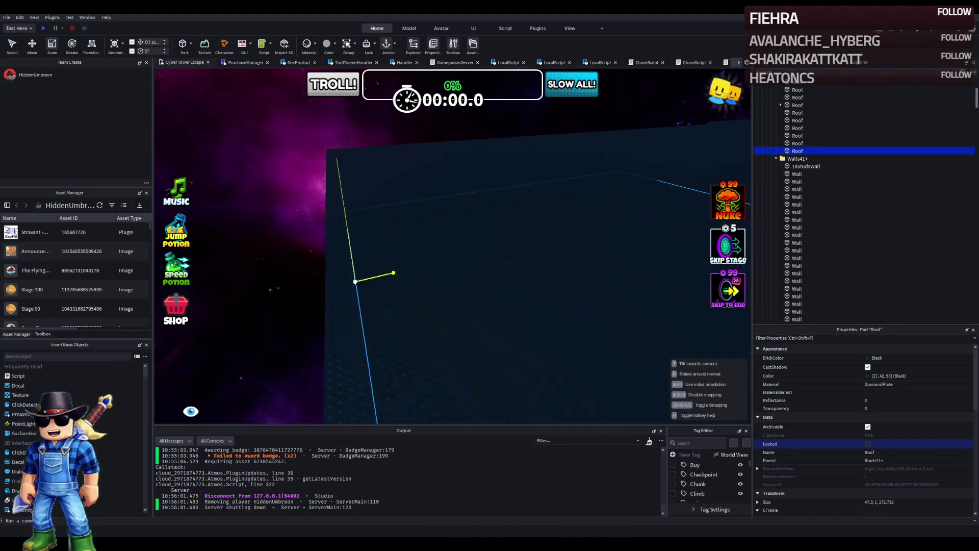
scroll(353, 280, "up", 5)
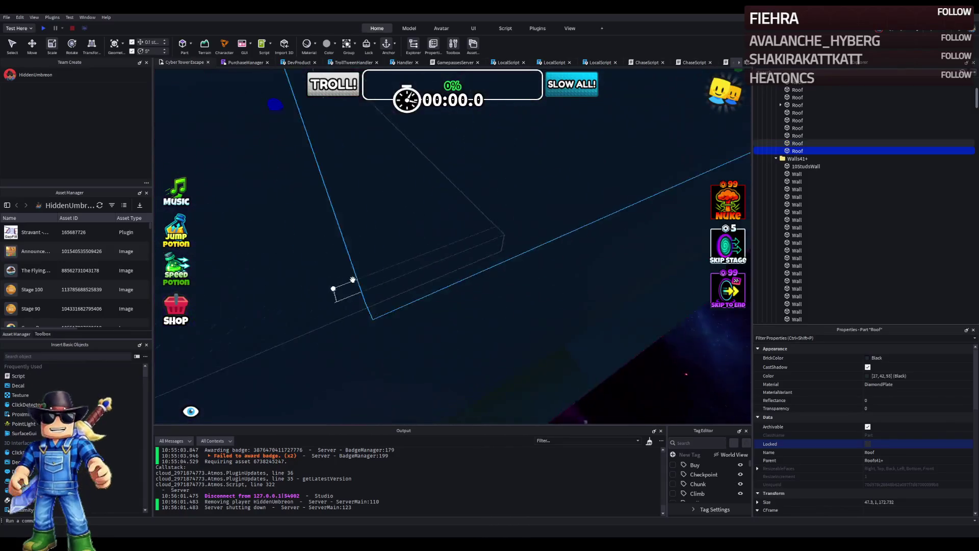
scroll(353, 280, "up", 5)
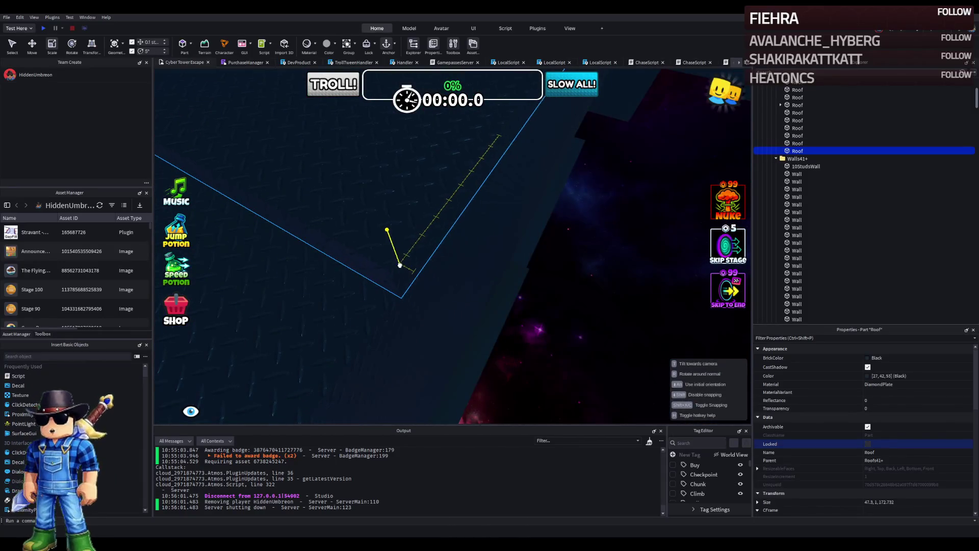
scroll(401, 266, "down", 5)
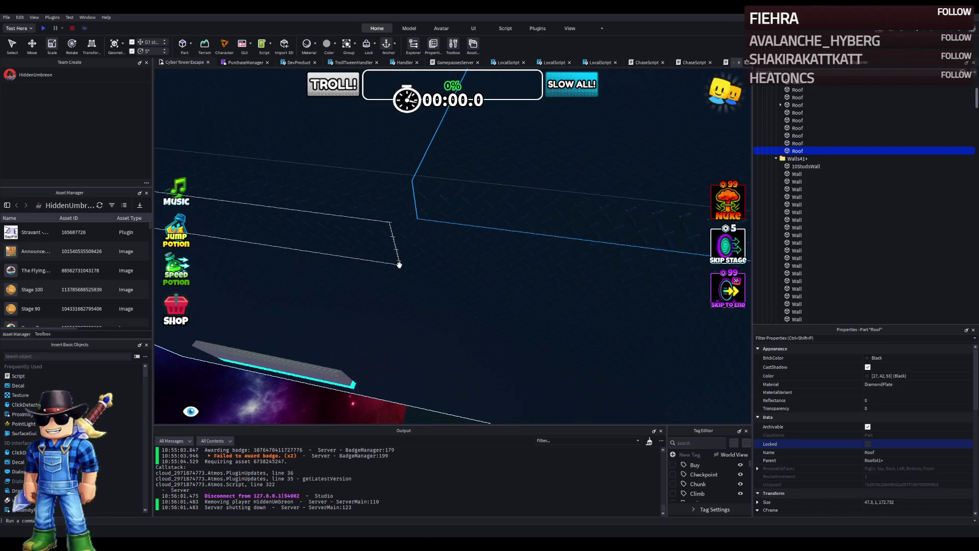
scroll(398, 264, "up", 5)
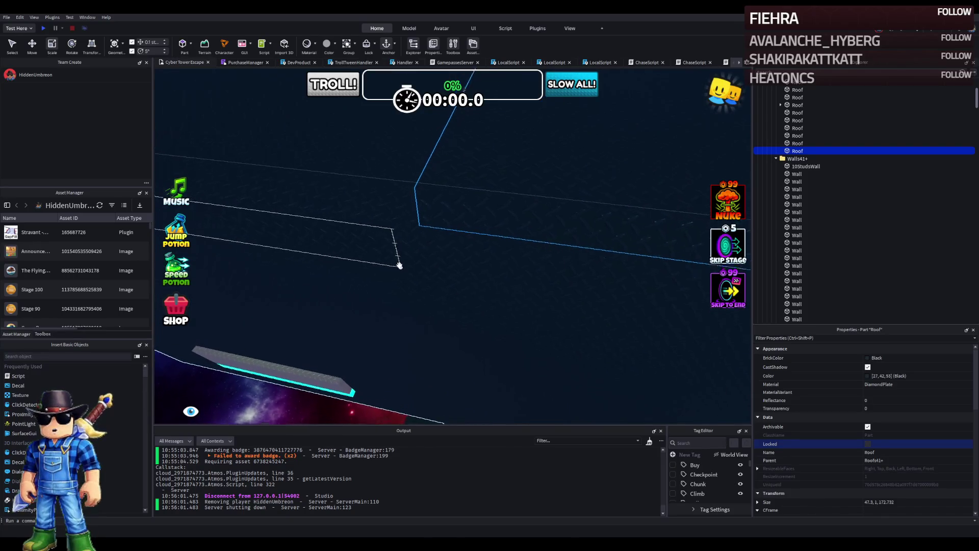
scroll(398, 264, "up", 5)
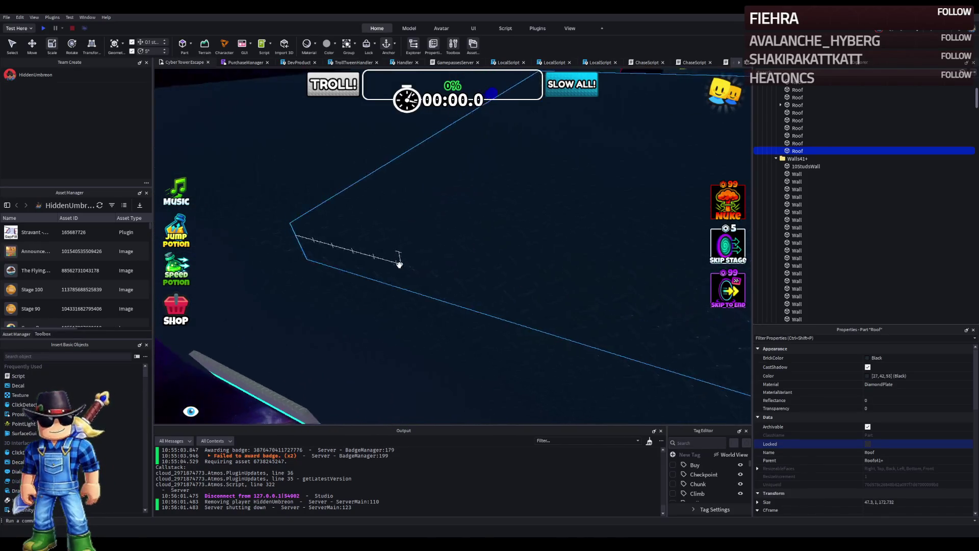
scroll(571, 337, "up", 3)
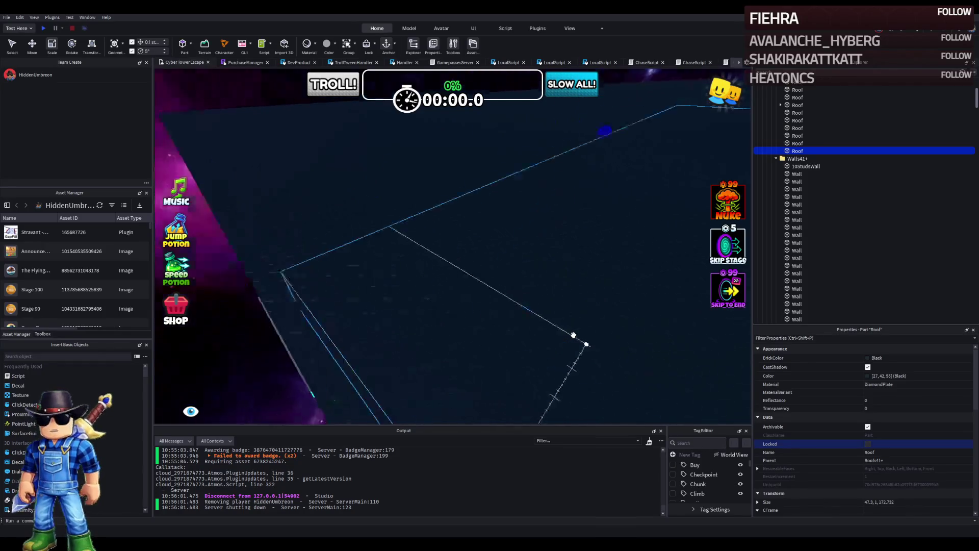
scroll(574, 335, "up", 3)
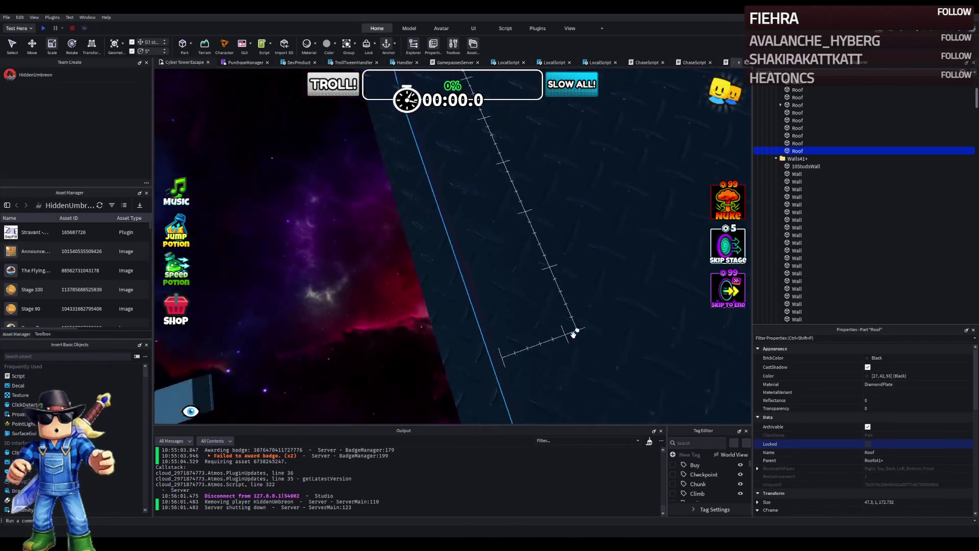
scroll(573, 335, "up", 3)
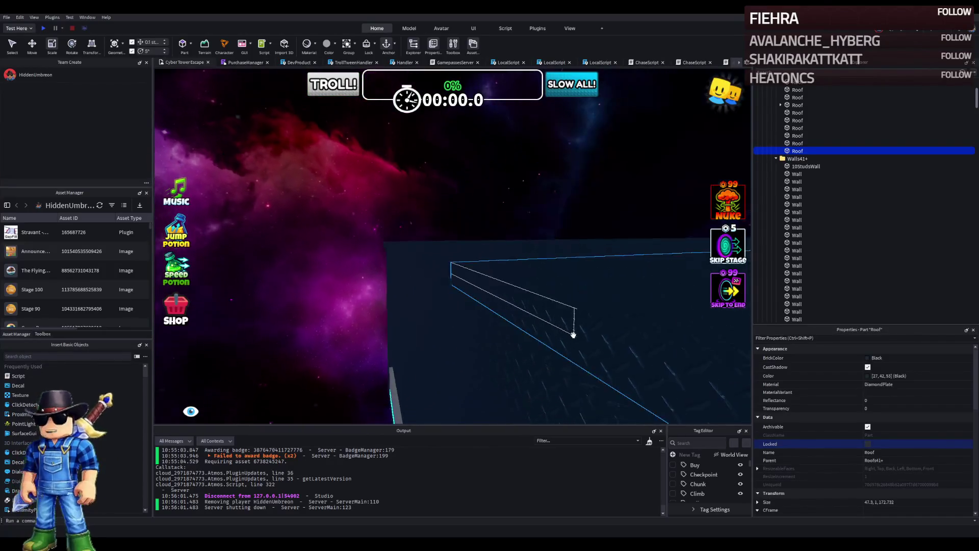
mouse_move(448, 273)
left_mouse_down()
mouse_move(544, 339)
mouse_move(459, 302)
mouse_move(456, 317)
left_mouse_up()
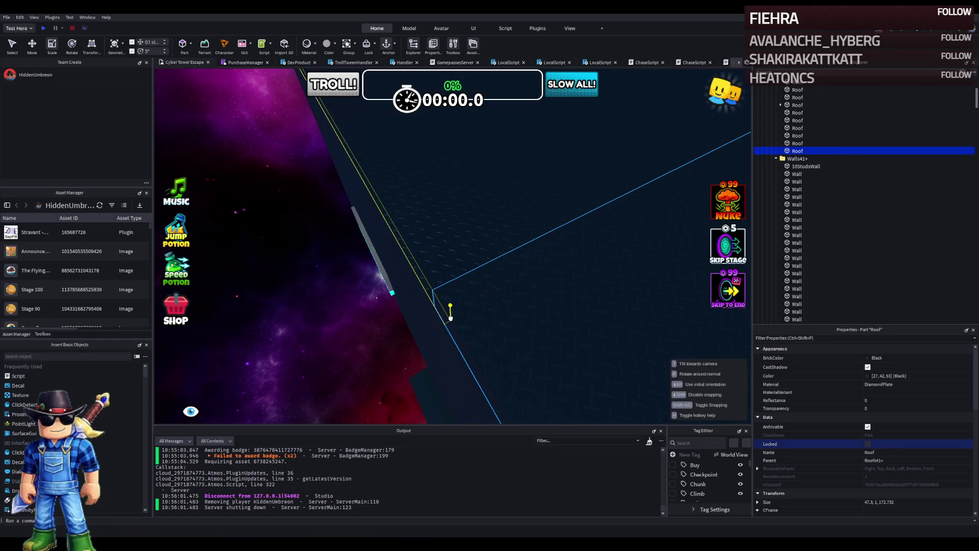
scroll(453, 317, "up", 3)
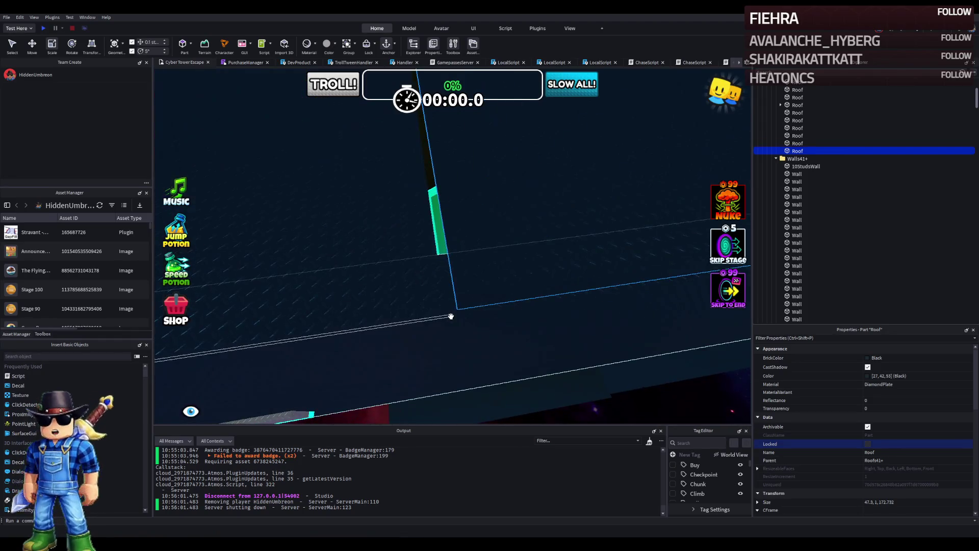
scroll(452, 316, "up", 3)
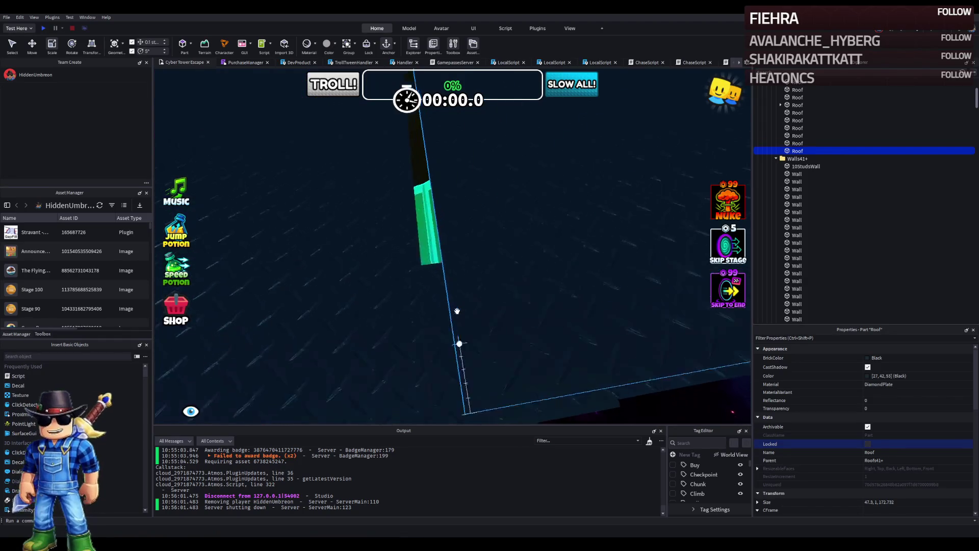
left_click_drag(467, 293, 459, 304)
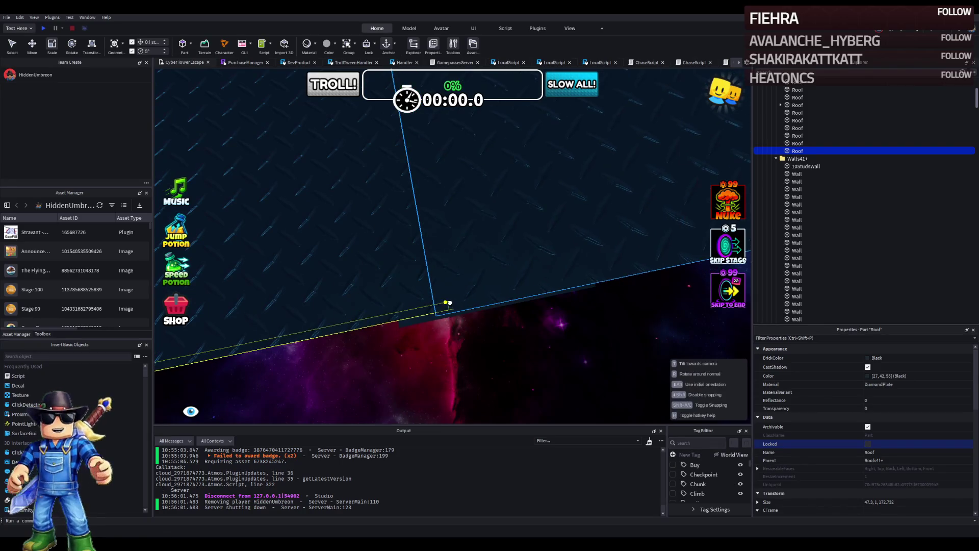
Step: Resize the roof piece to about 36.8 wide and 125.9 long
right_click(450, 302)
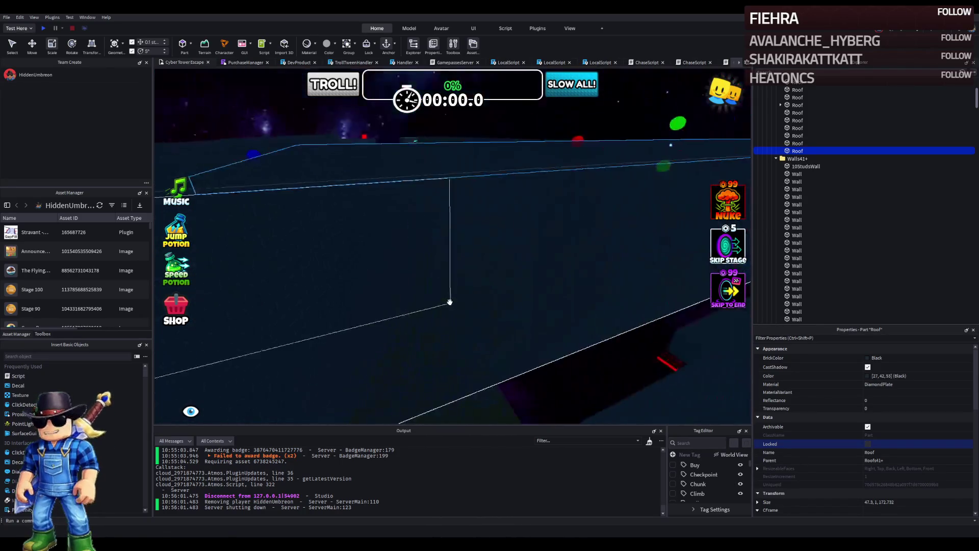
right_click(451, 303)
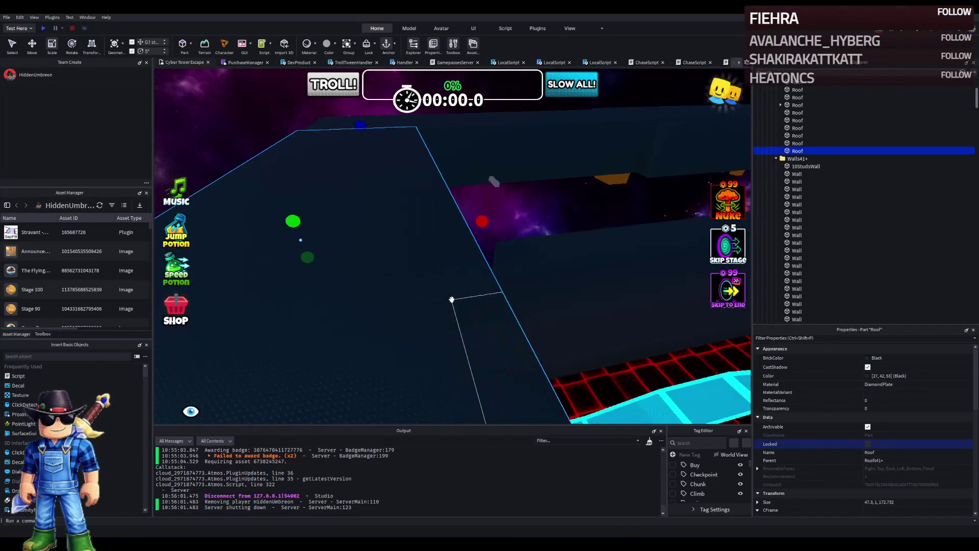
mouse_move(479, 222)
left_mouse_down()
mouse_move(400, 249)
mouse_move(411, 248)
left_mouse_up()
scroll(411, 249, "up", 3)
scroll(411, 249, "down", 5)
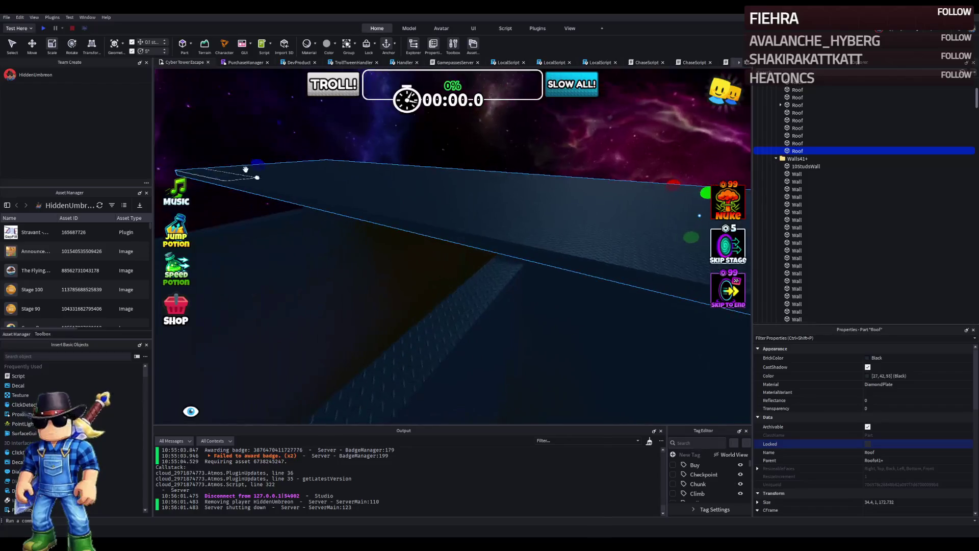
mouse_move(258, 160)
left_mouse_down()
mouse_move(328, 194)
mouse_move(448, 196)
mouse_move(414, 201)
left_mouse_up()
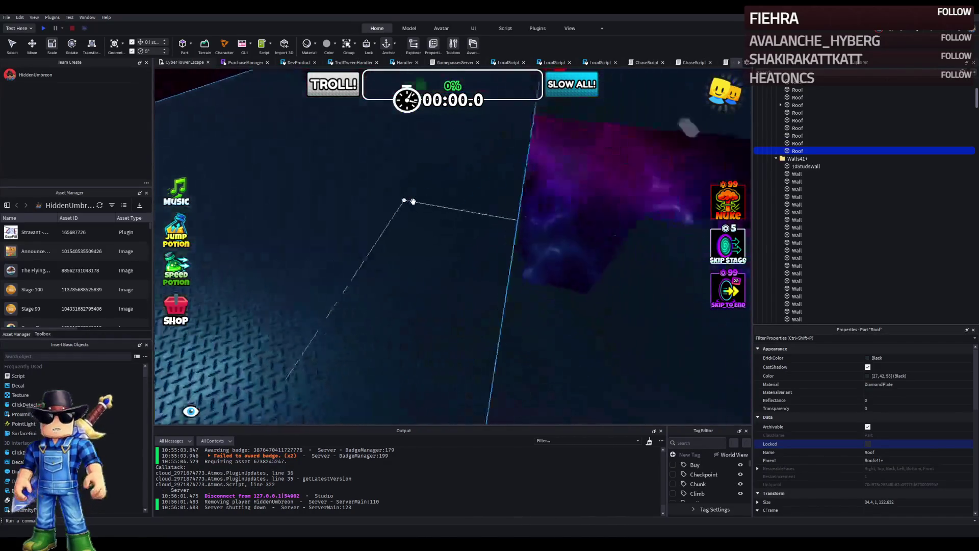
Step: Shift another roof part along its axis and shorten it to 49.632 length
left_click(417, 203)
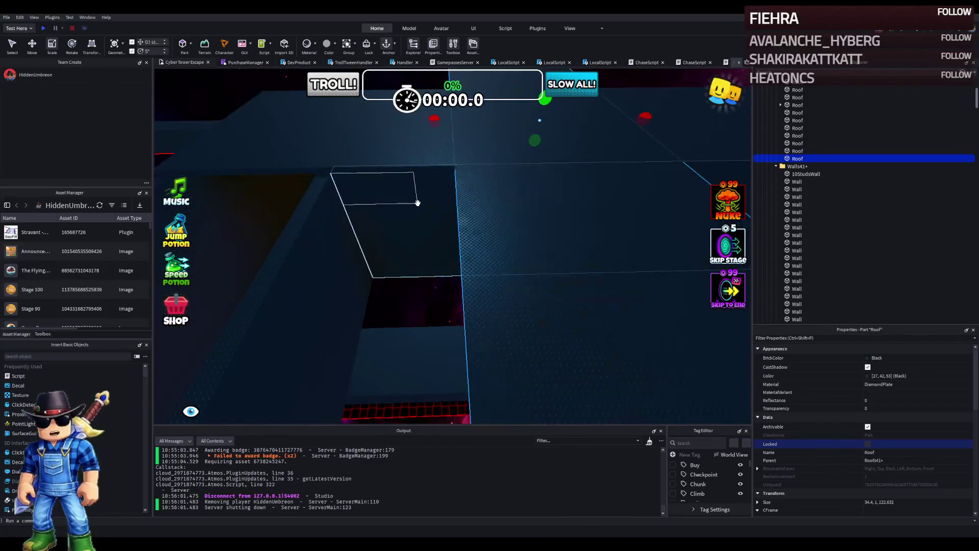
key("ctrl+2")
mouse_move(388, 193)
left_mouse_down()
mouse_move(358, 180)
mouse_move(348, 189)
left_mouse_up()
key("ctrl+3")
mouse_move(270, 171)
left_mouse_down()
mouse_move(278, 148)
mouse_move(347, 166)
mouse_move(369, 173)
mouse_move(367, 188)
mouse_move(422, 212)
mouse_move(404, 204)
mouse_move(355, 216)
mouse_move(384, 218)
left_mouse_up()
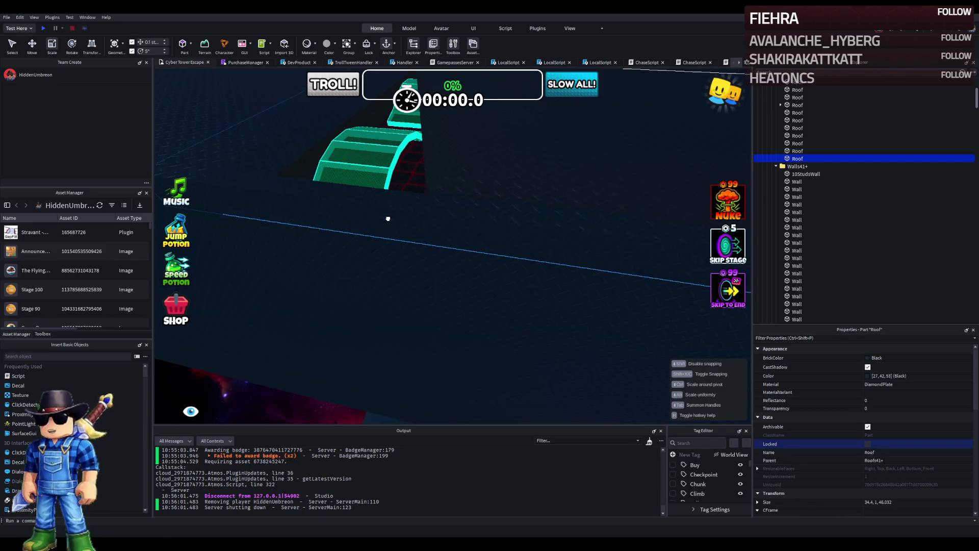
key("w")
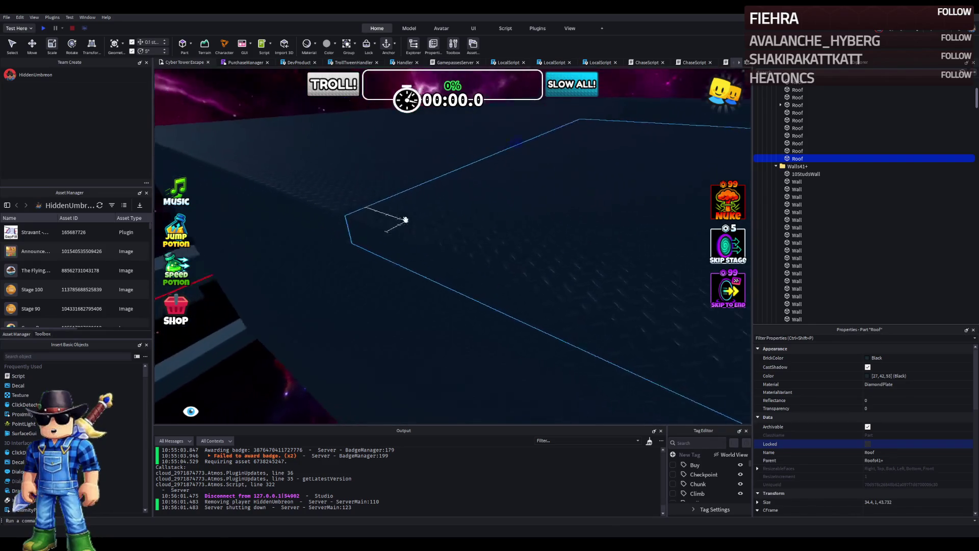
key("w")
left_click_drag(365, 212, 355, 185)
Step: Lengthen the roof slab along the neon path and narrow it toward 25.4 wide
key("s")
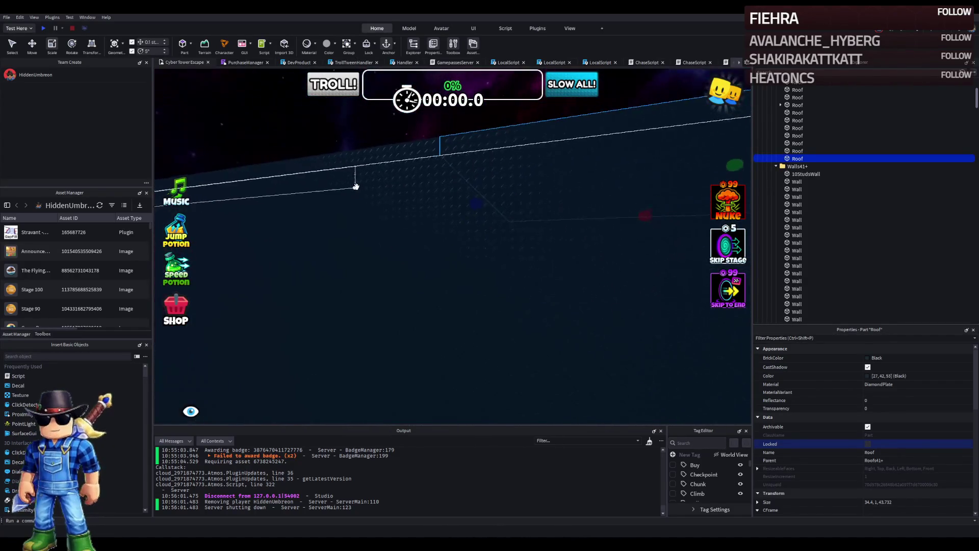
key("s")
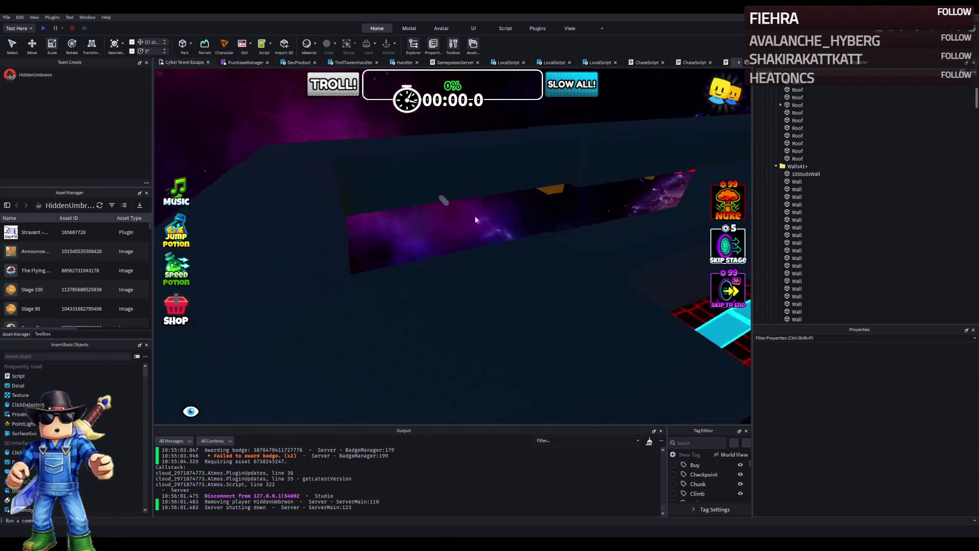
key("s")
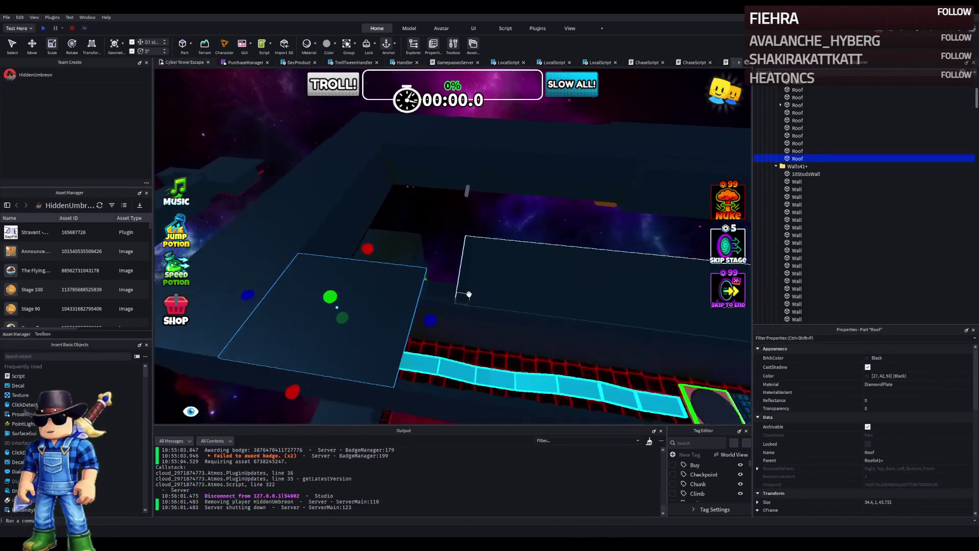
left_click_drag(408, 339, 510, 363)
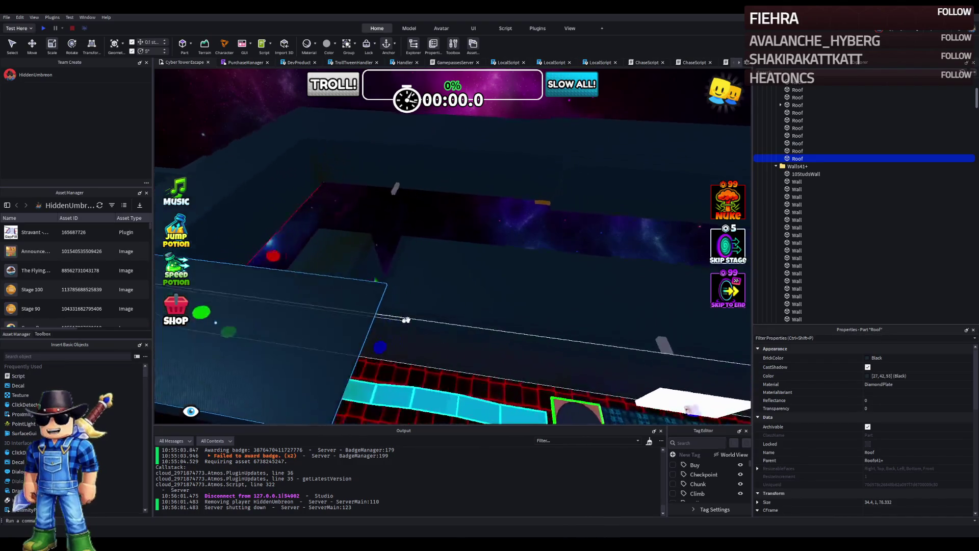
key("s")
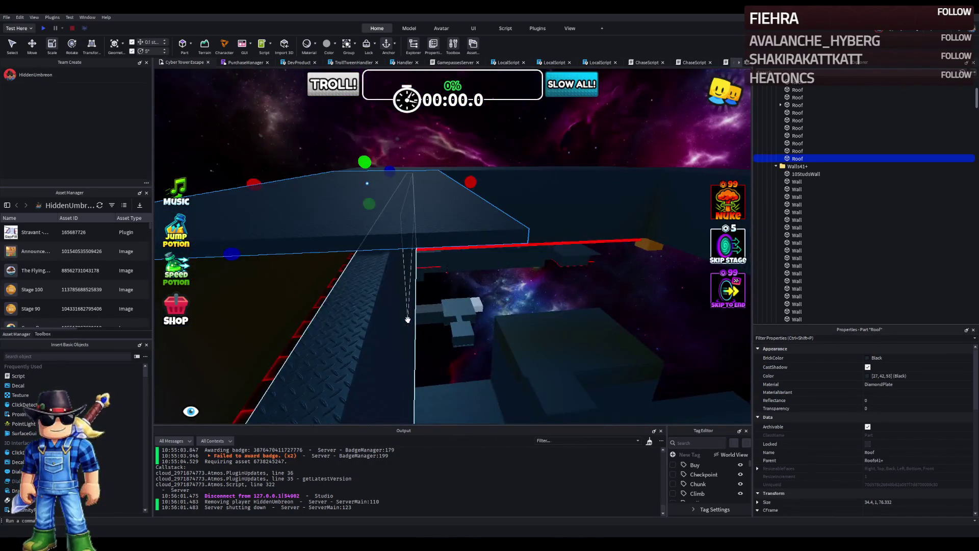
key("w")
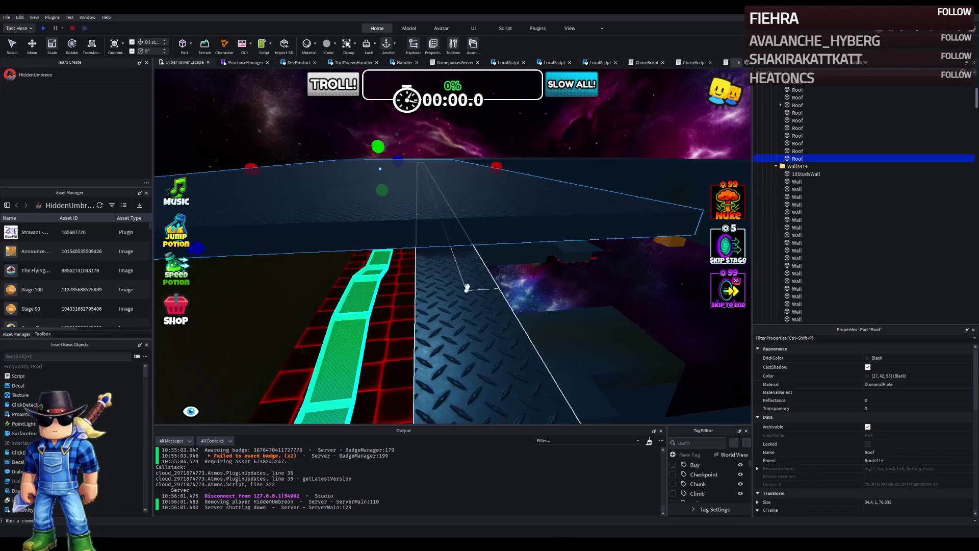
mouse_move(495, 163)
left_mouse_down()
mouse_move(457, 176)
mouse_move(443, 194)
left_mouse_up()
scroll(442, 194, "up", 5)
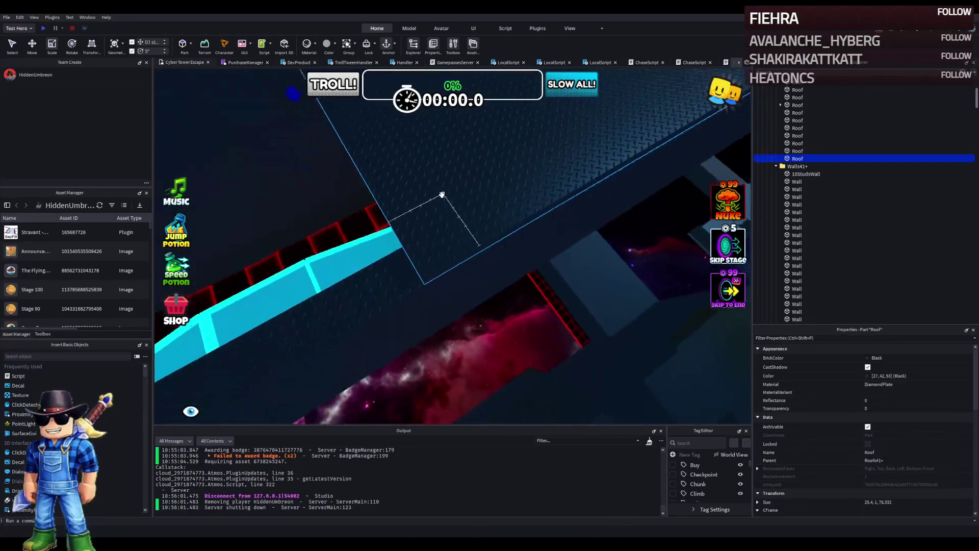
scroll(442, 194, "down", 5)
mouse_move(442, 194)
left_mouse_down()
mouse_move(460, 204)
mouse_move(383, 218)
left_mouse_up()
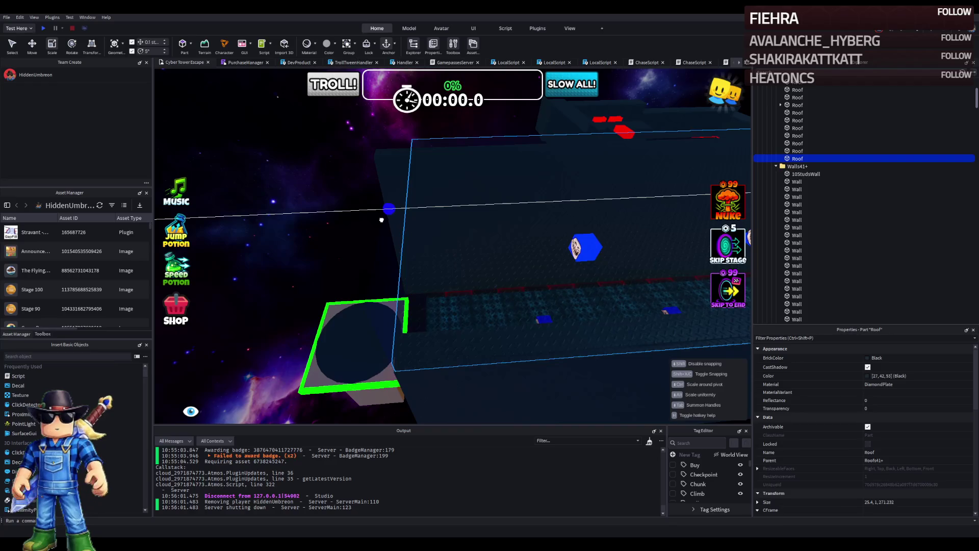
Step: Fly the camera through the tower corridor to check the roof's coverage of the neon path
key("s")
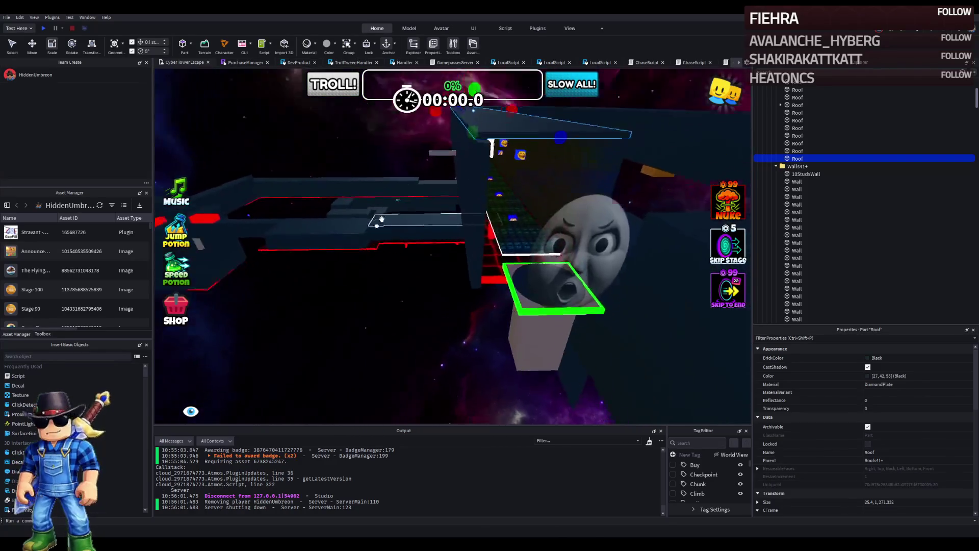
key("w")
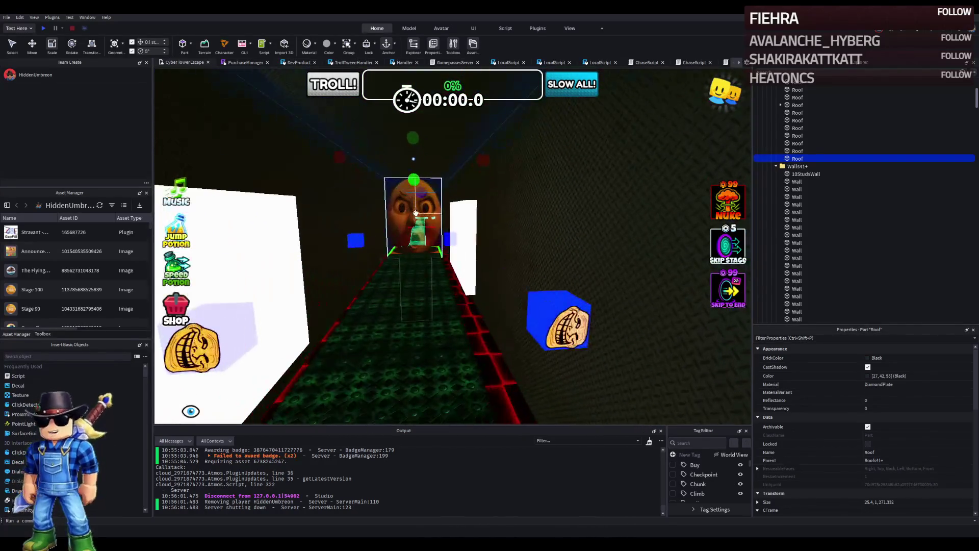
key("w")
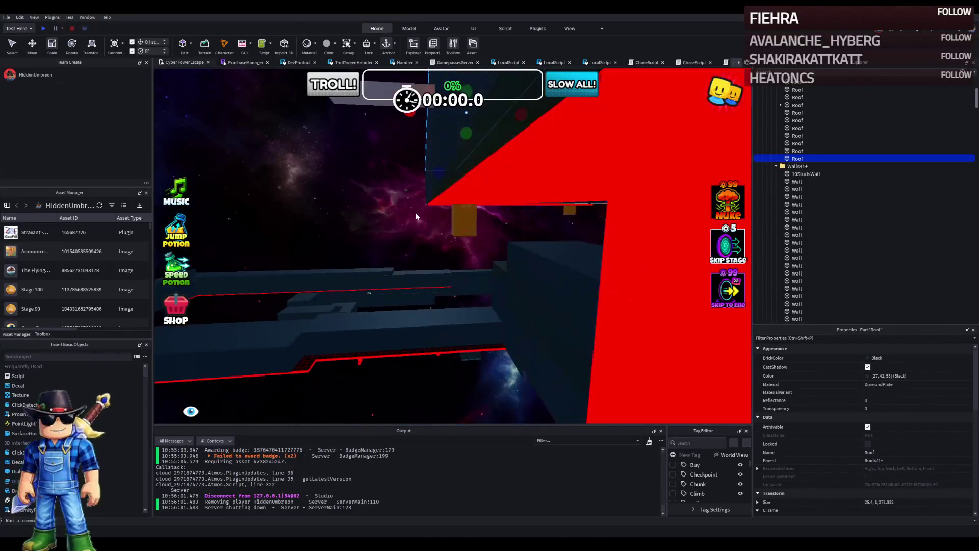
key("s")
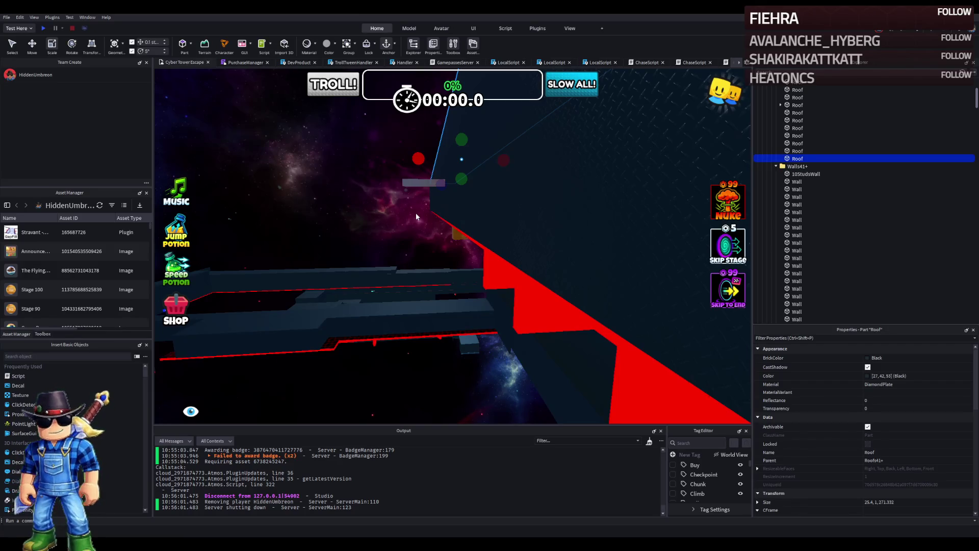
key("w")
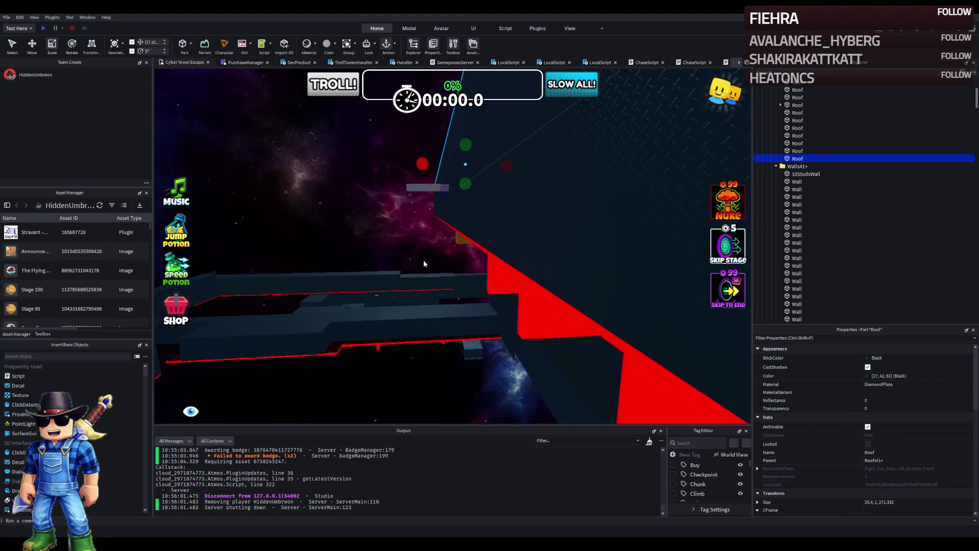
key("Left")
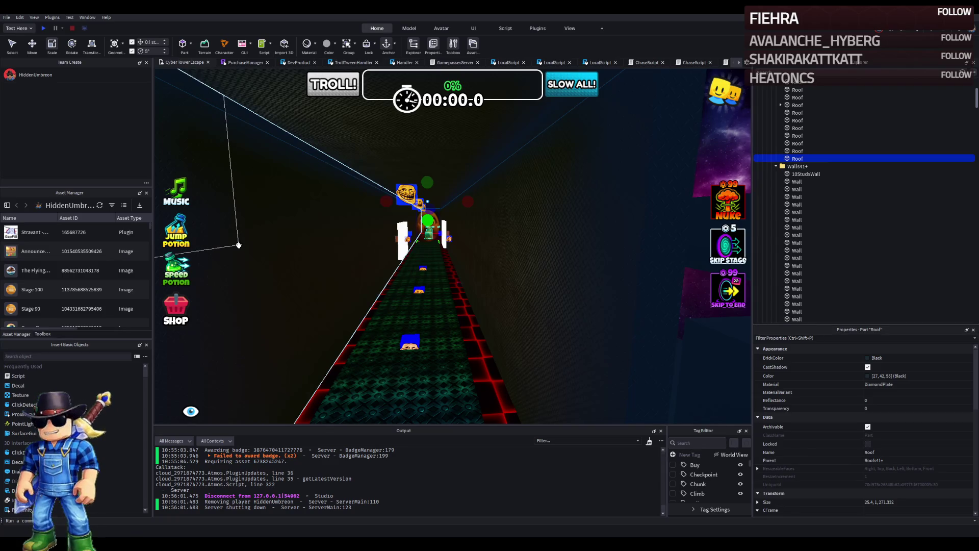
key("a")
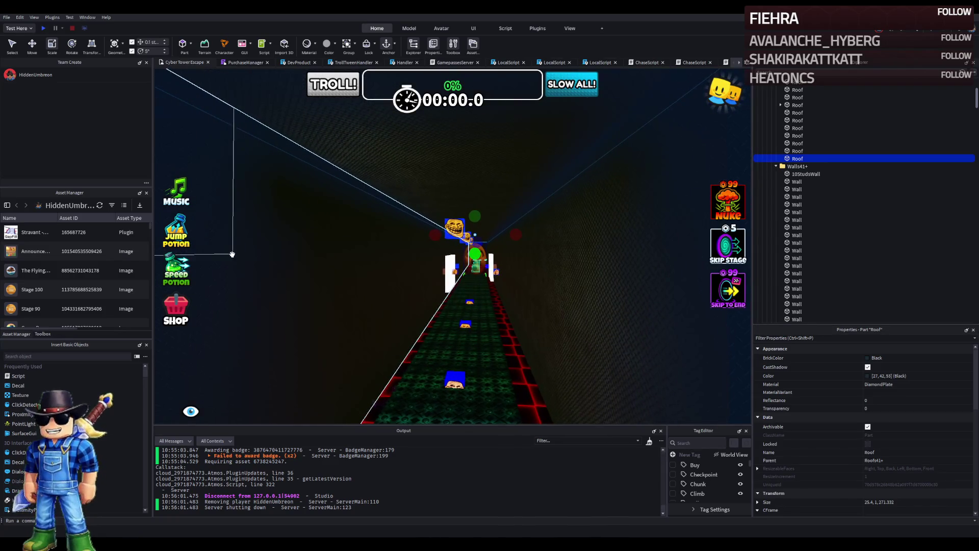
key("ctrl+2")
key("f")
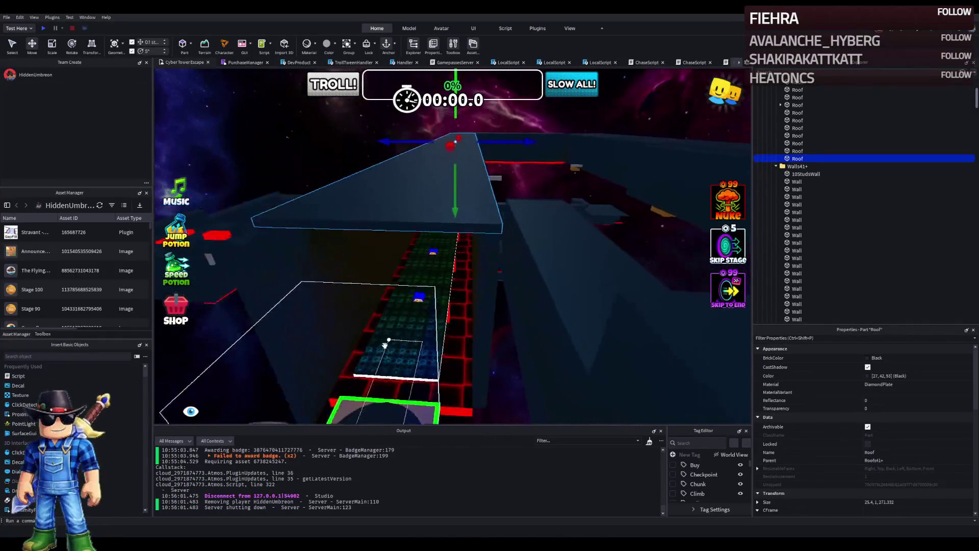
Step: Select the Stage_52 checkpoint's Number value, then fly forward into the dark corridor
left_click(343, 265)
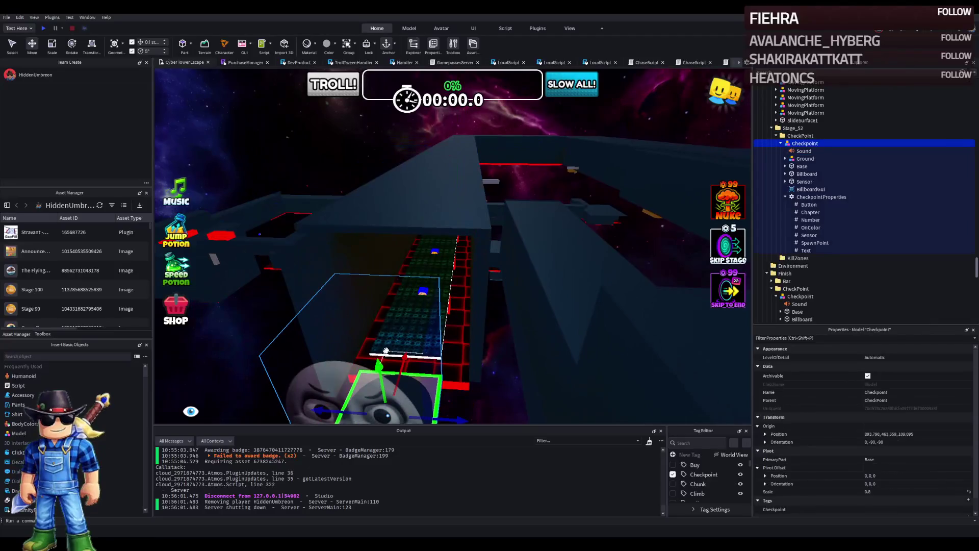
left_click(804, 220)
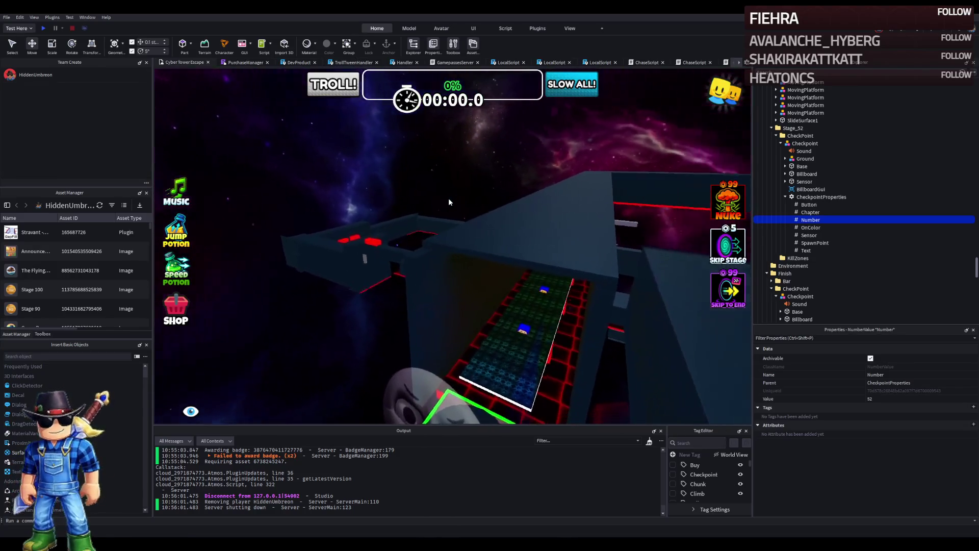
key("w")
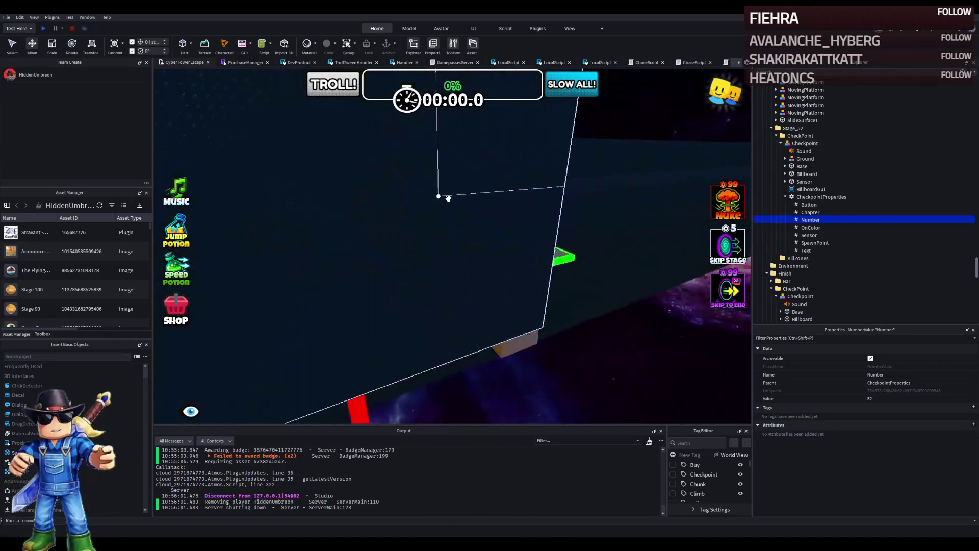
key("w")
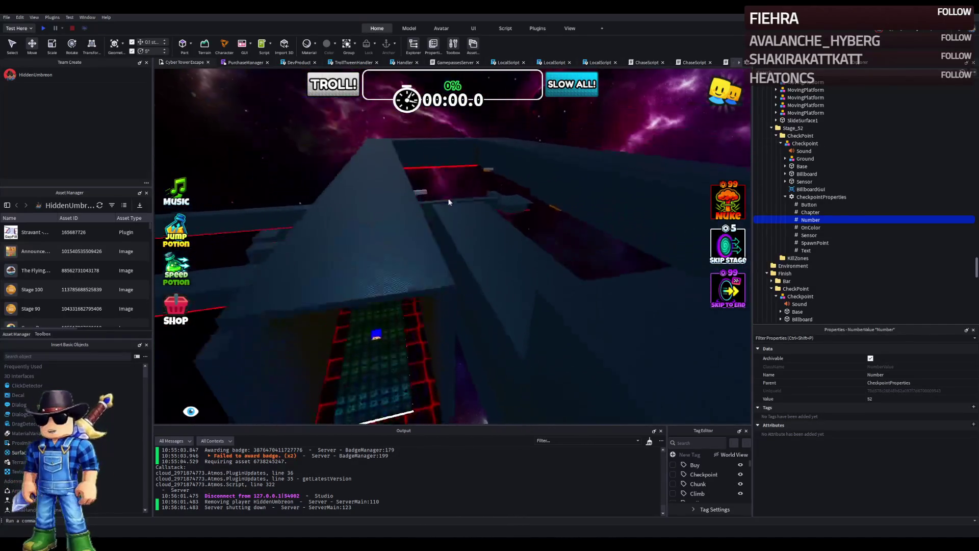
key("w")
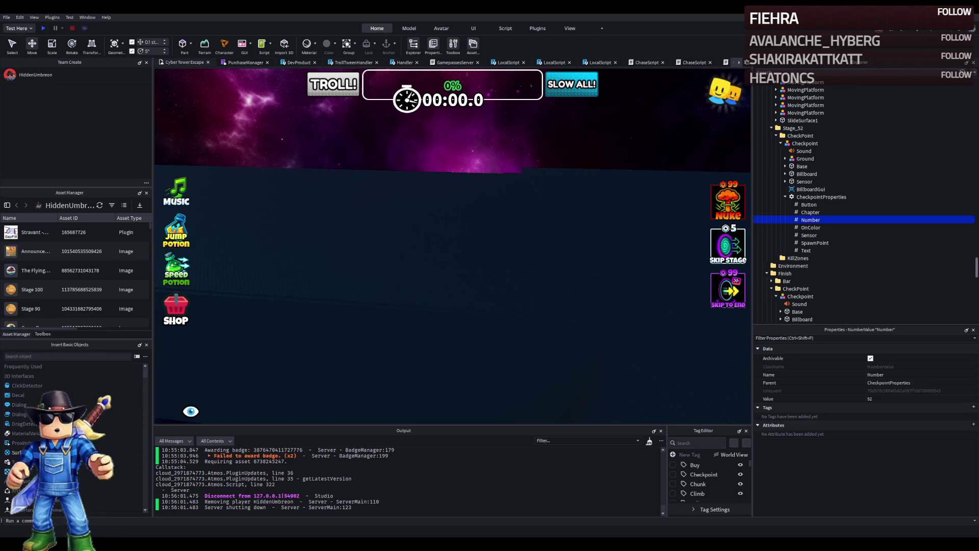
Step: Raise the orange-floored room's wall from 3 to 3.1 studs high
key("w")
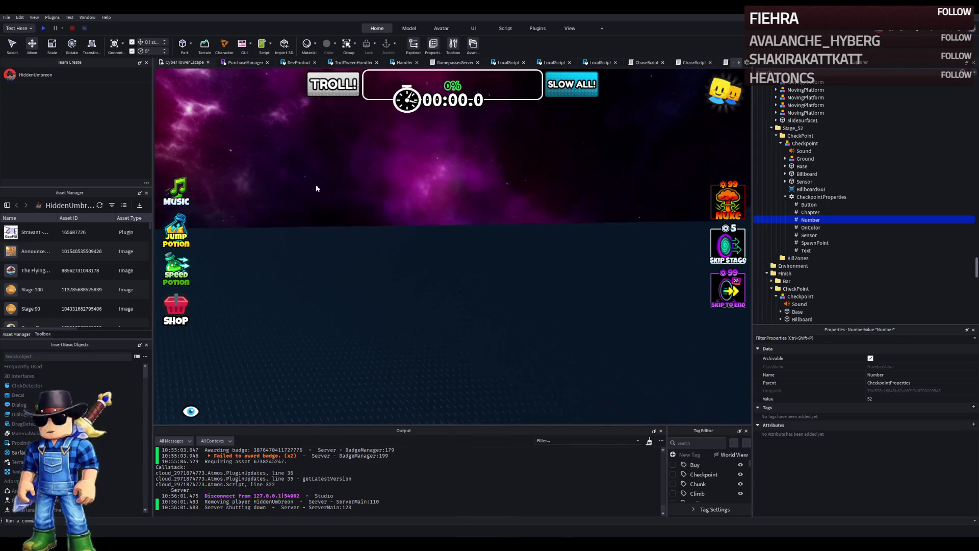
key("w")
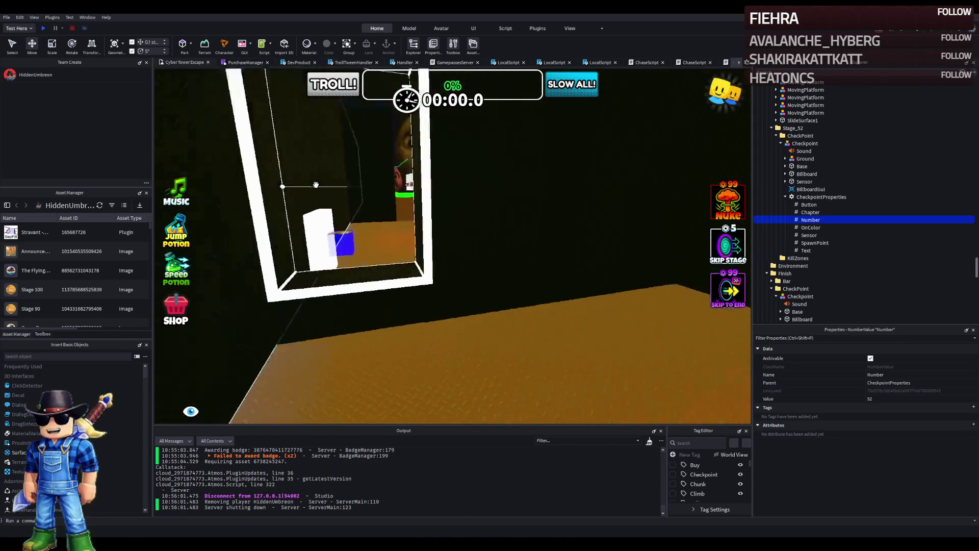
key("w")
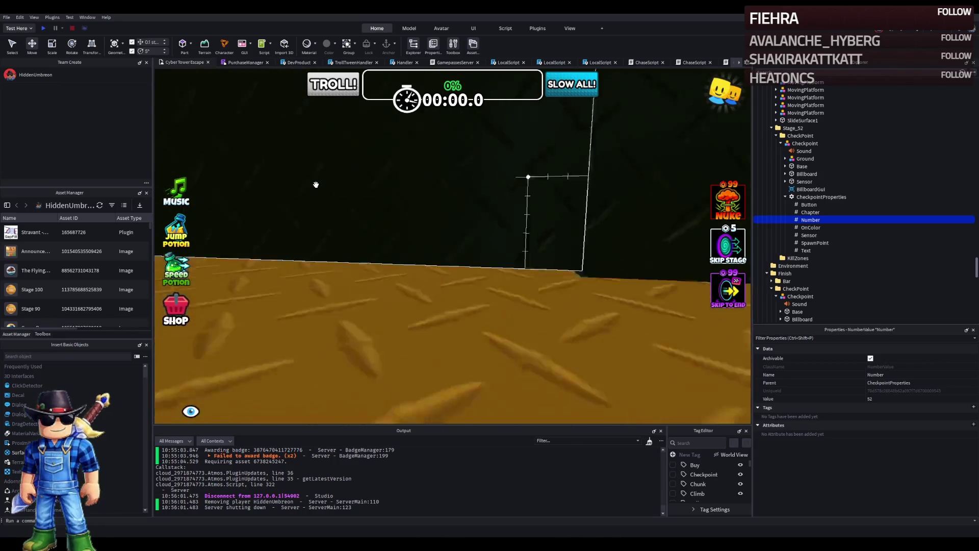
key("w")
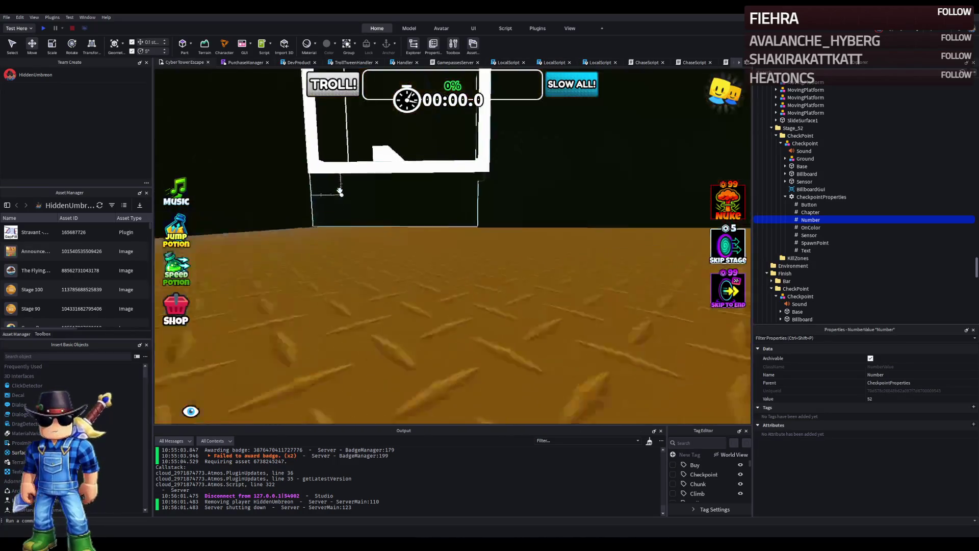
key("w")
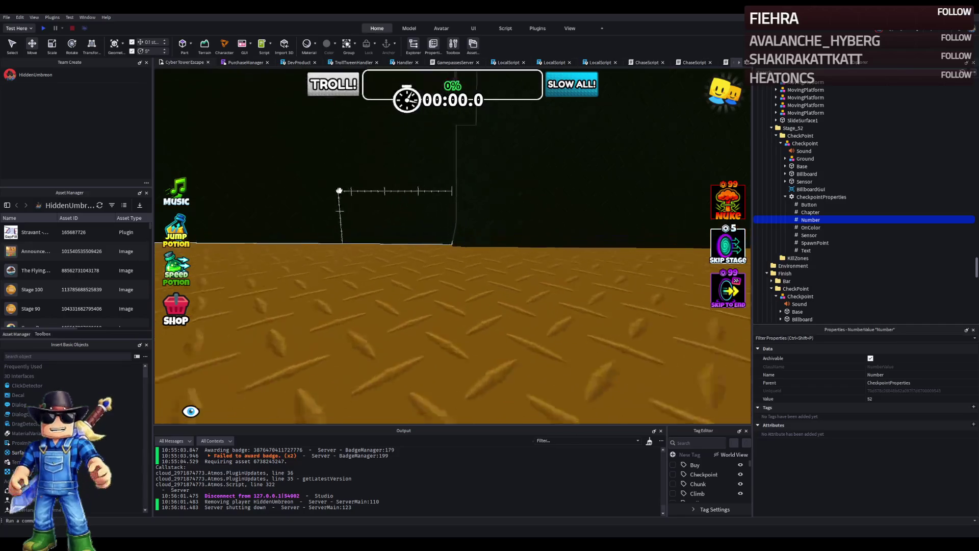
left_click(339, 188)
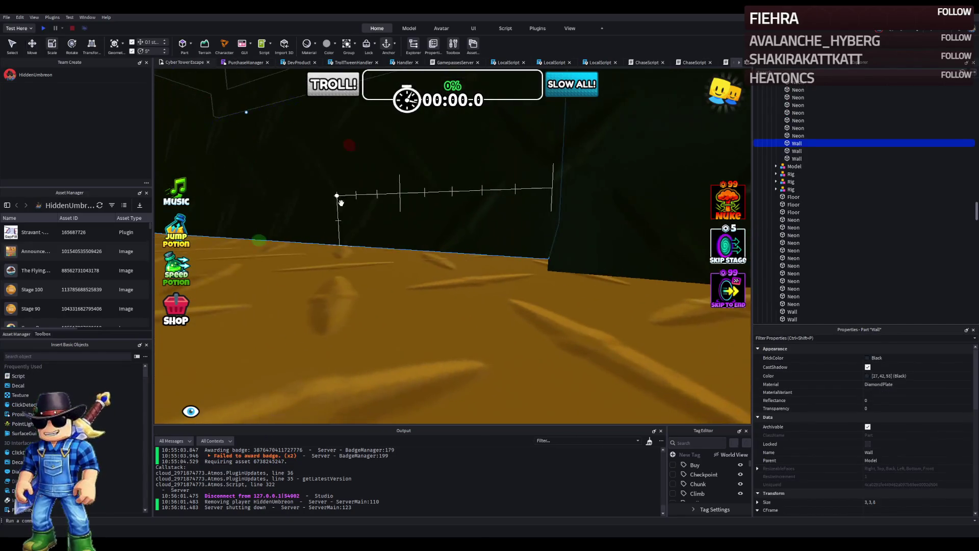
left_click_drag(257, 241, 256, 243)
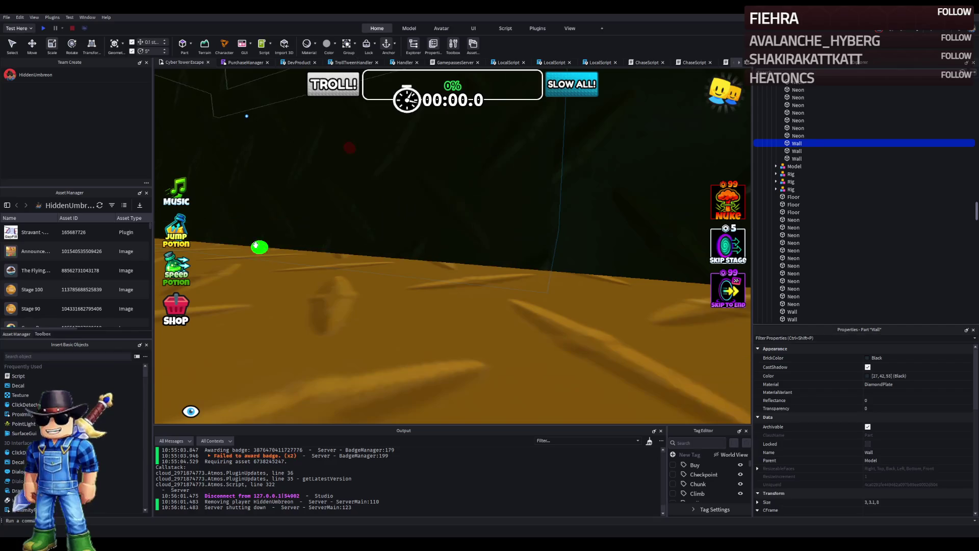
Step: Orbit around the taller wall to inspect it from several angles
key("a")
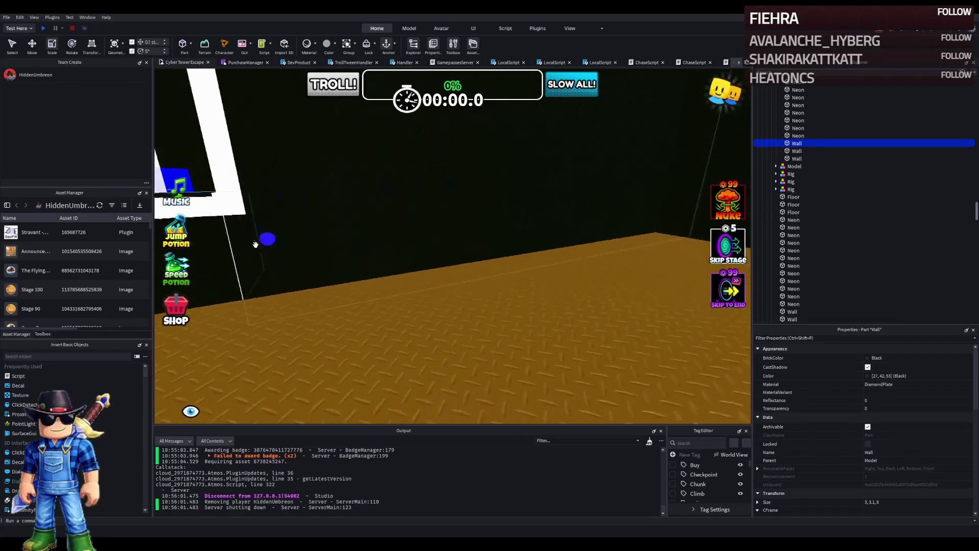
key("s")
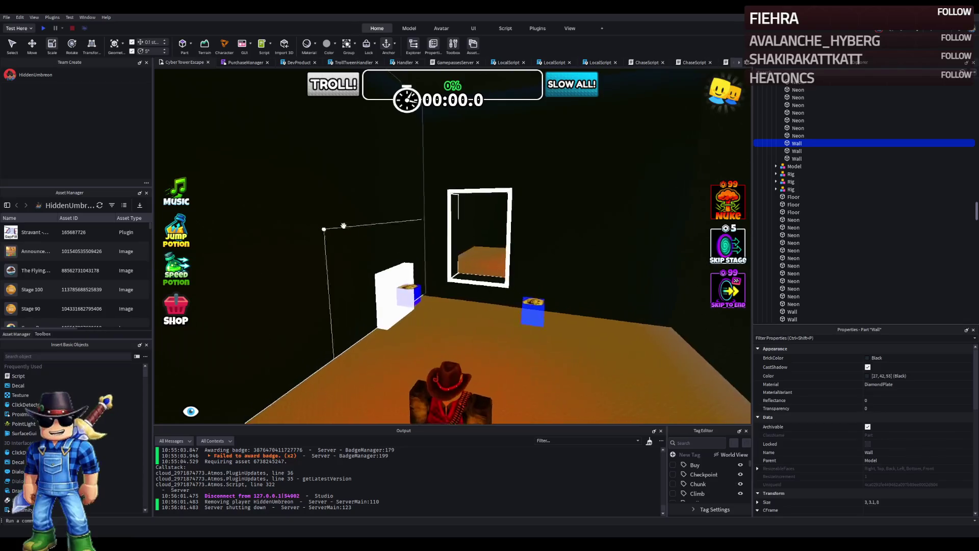
key("w")
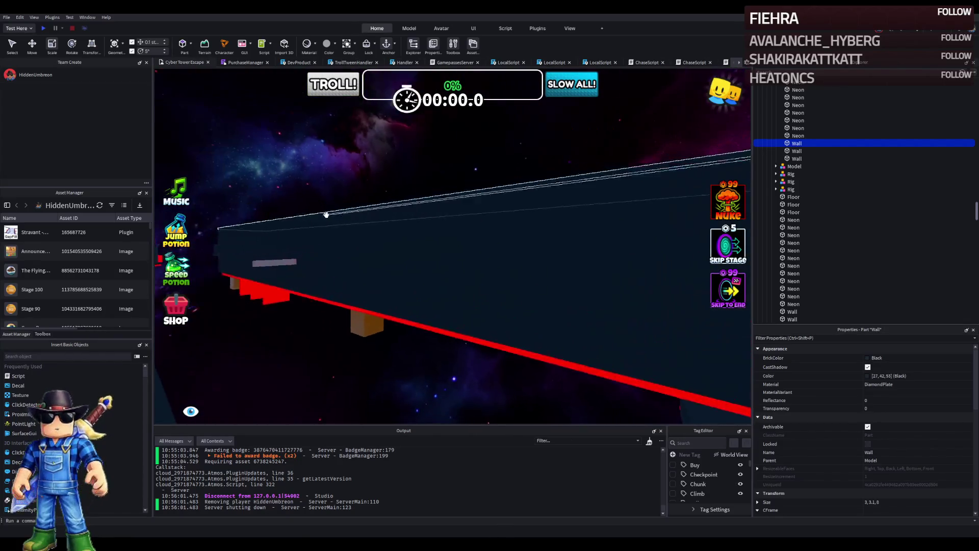
key("s")
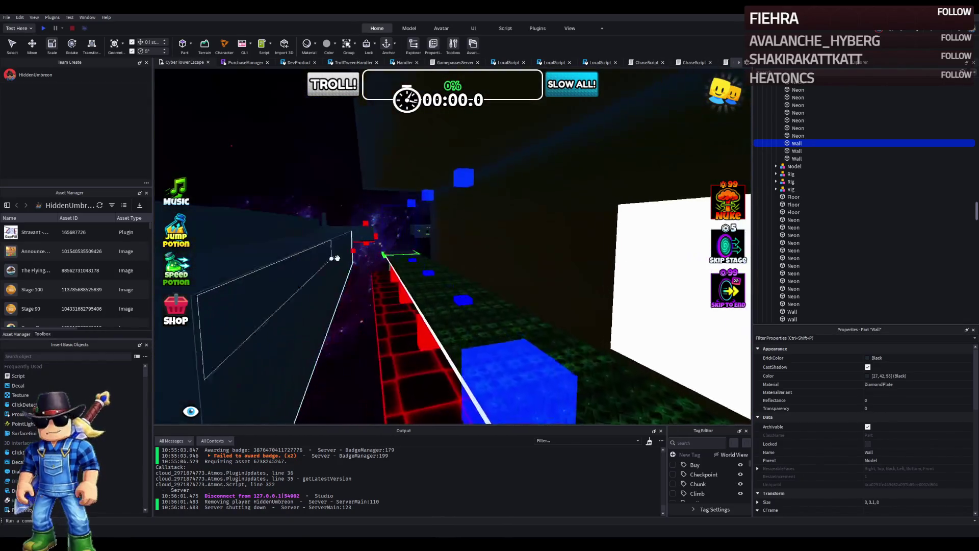
key("w")
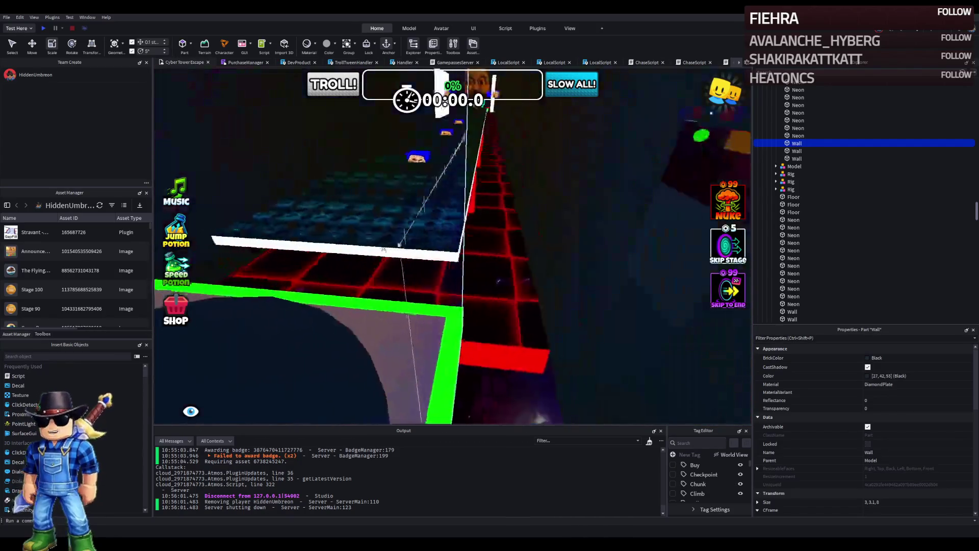
key("a")
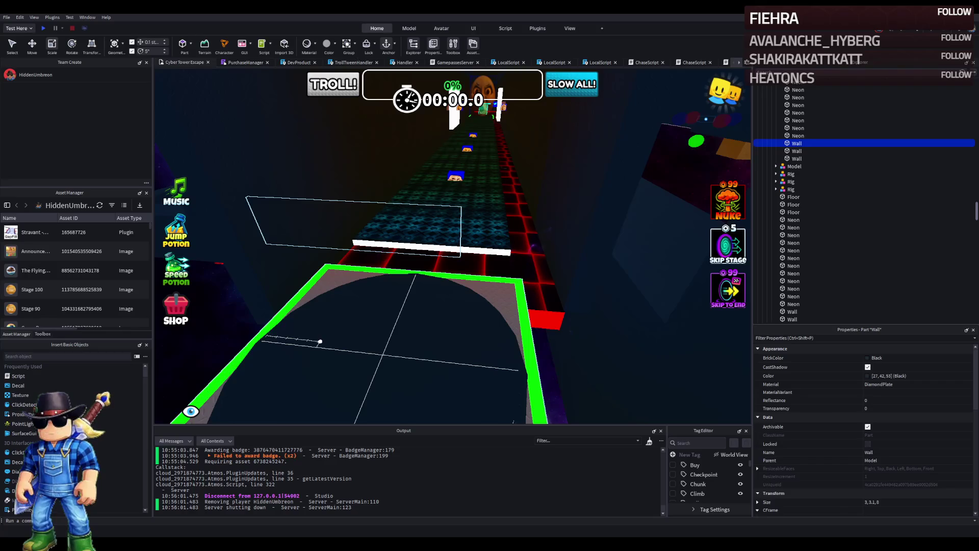
scroll(432, 209, "up", 5)
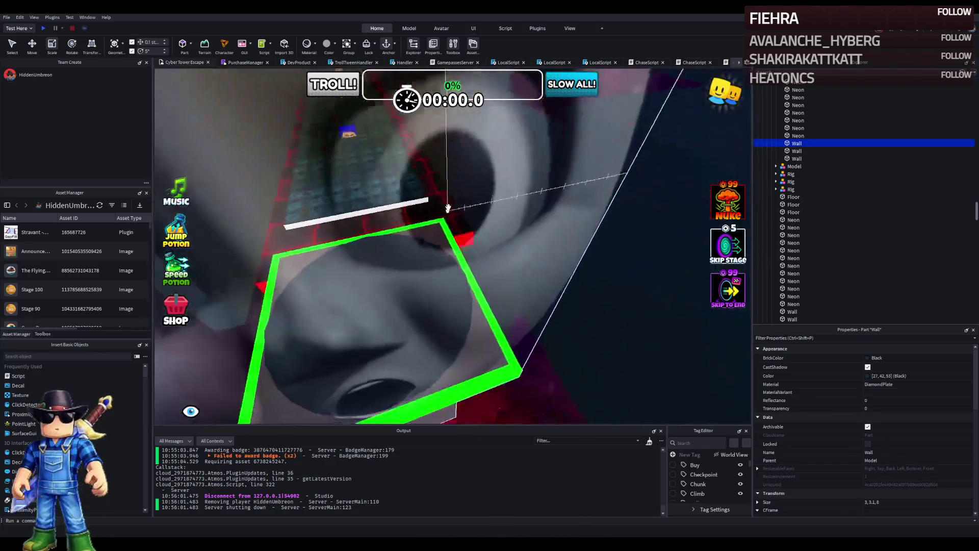
scroll(448, 208, "down", 5)
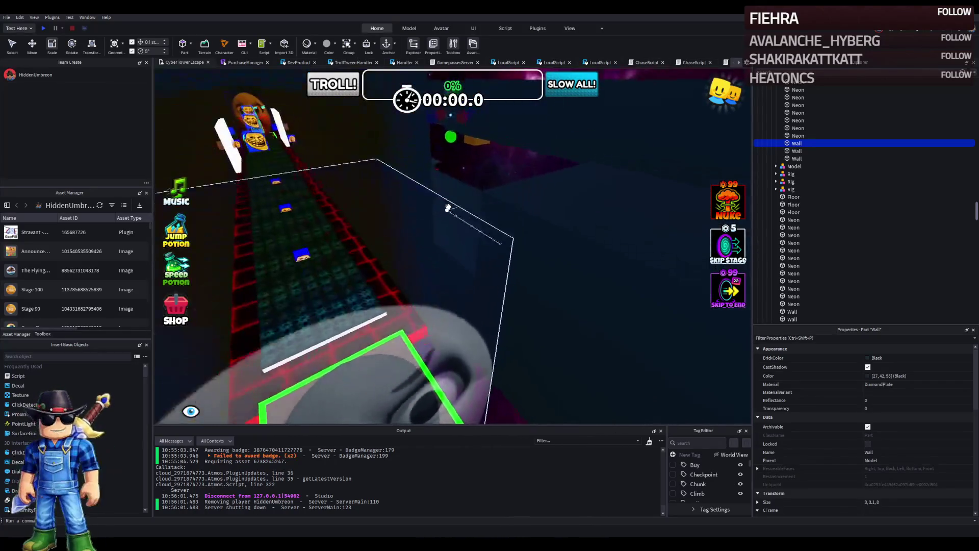
Step: Scroll the camera through the map toward Stage_31's green checkpoint pad
scroll(448, 207, "up", 10)
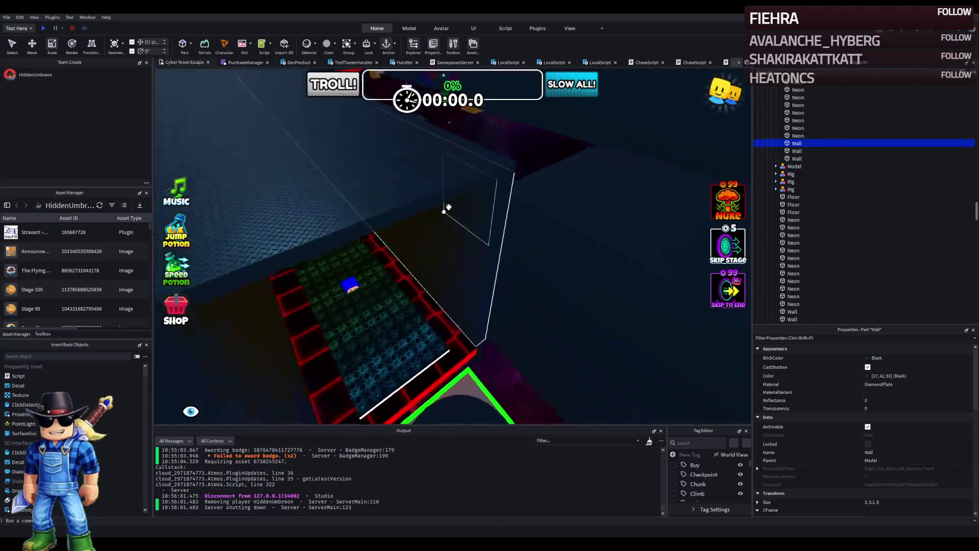
scroll(448, 206, "down", 5)
scroll(448, 208, "up", 8)
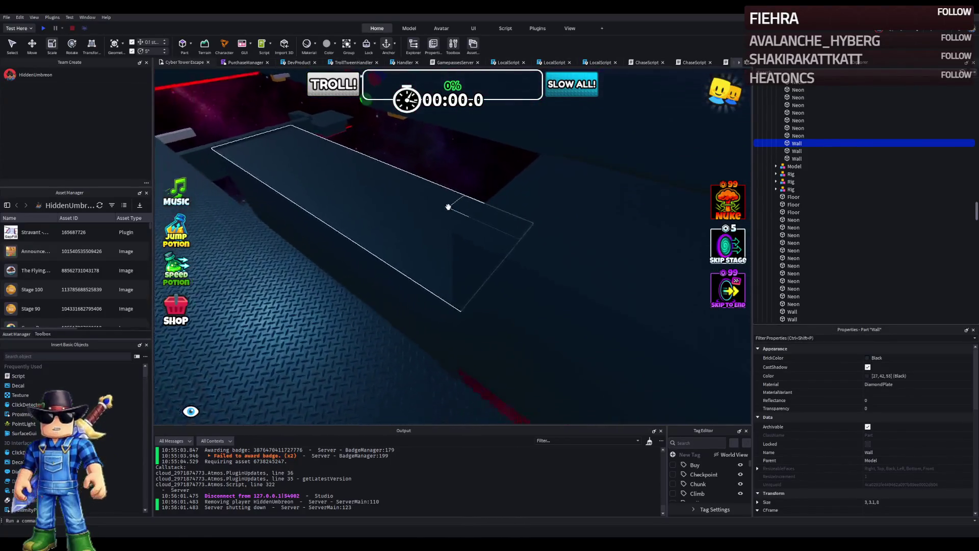
scroll(442, 209, "down", 5)
scroll(418, 214, "up", 10)
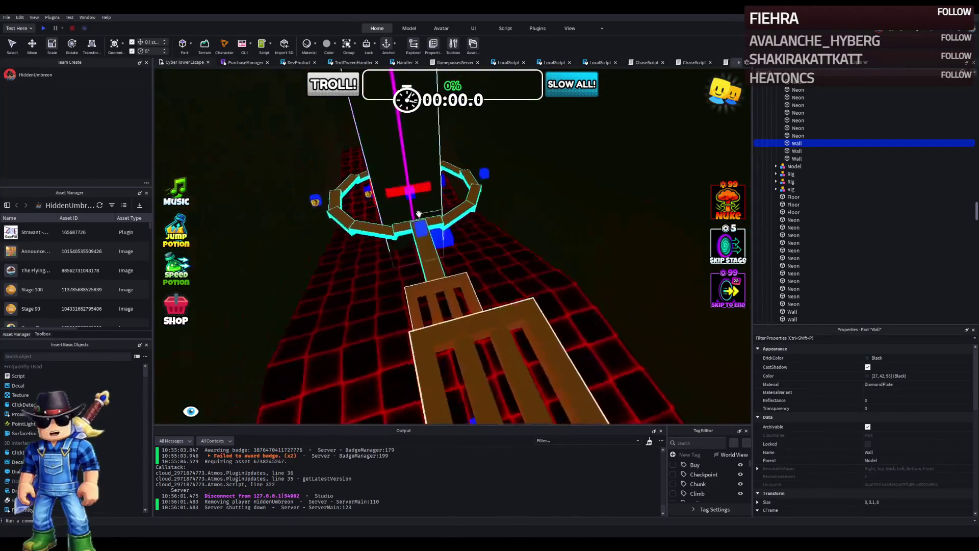
scroll(419, 213, "up", 10)
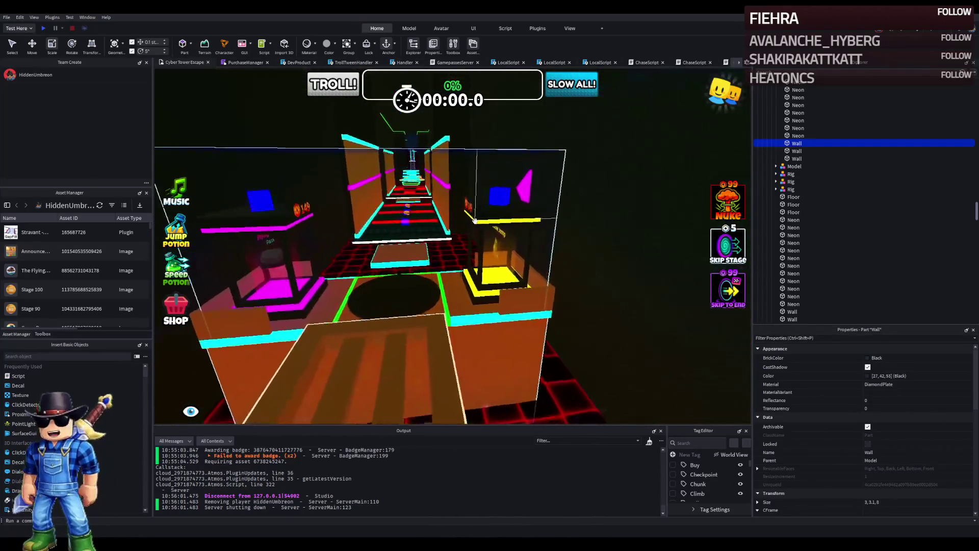
scroll(475, 223, "up", 10)
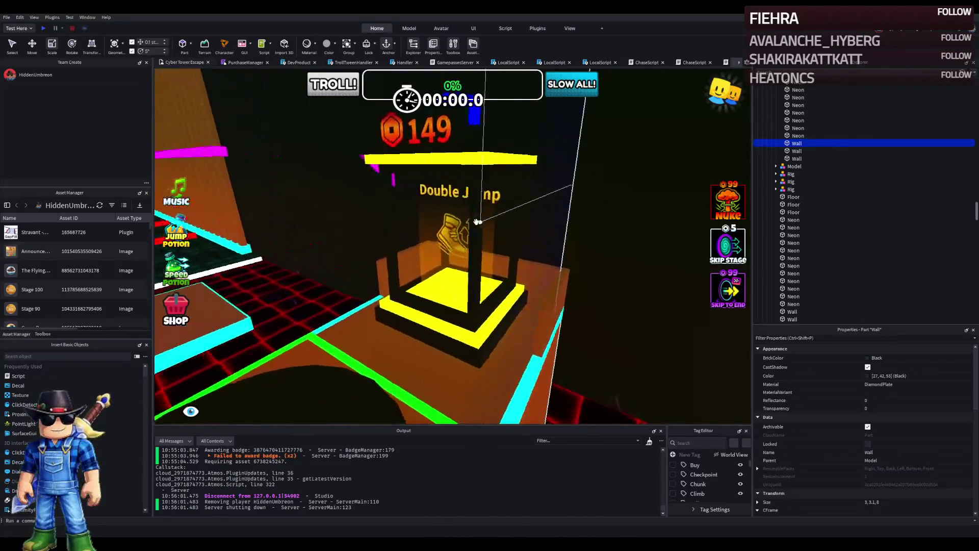
scroll(476, 223, "up", 10)
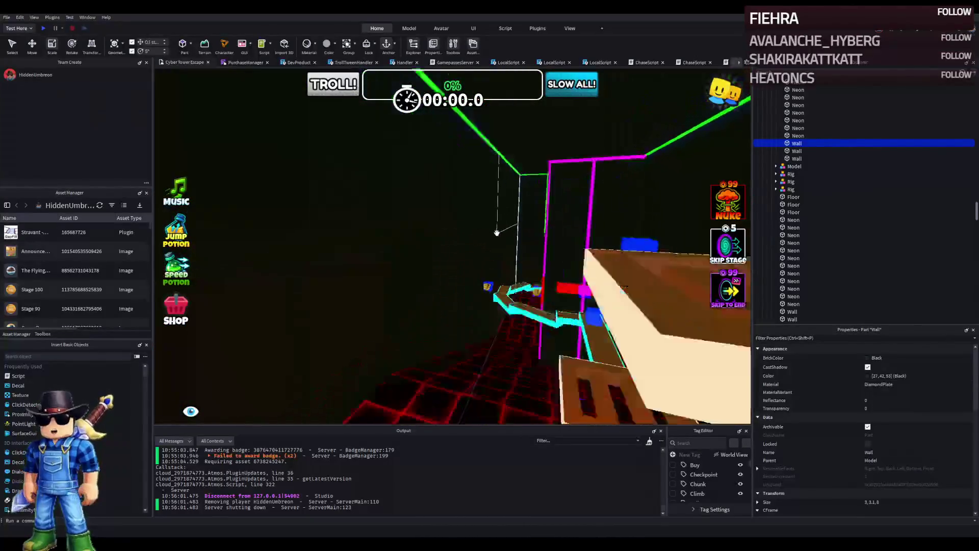
scroll(500, 236, "up", 10)
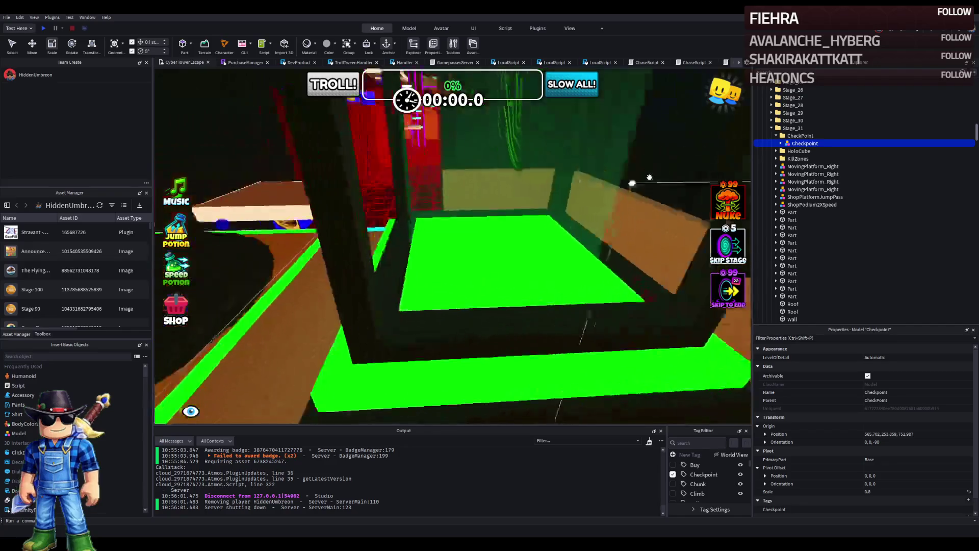
Step: Duplicate the ShopPlatformJumpPass and ShopPodium2XSpeed podiums and lower the copies about 17.3 studs
left_click(607, 201)
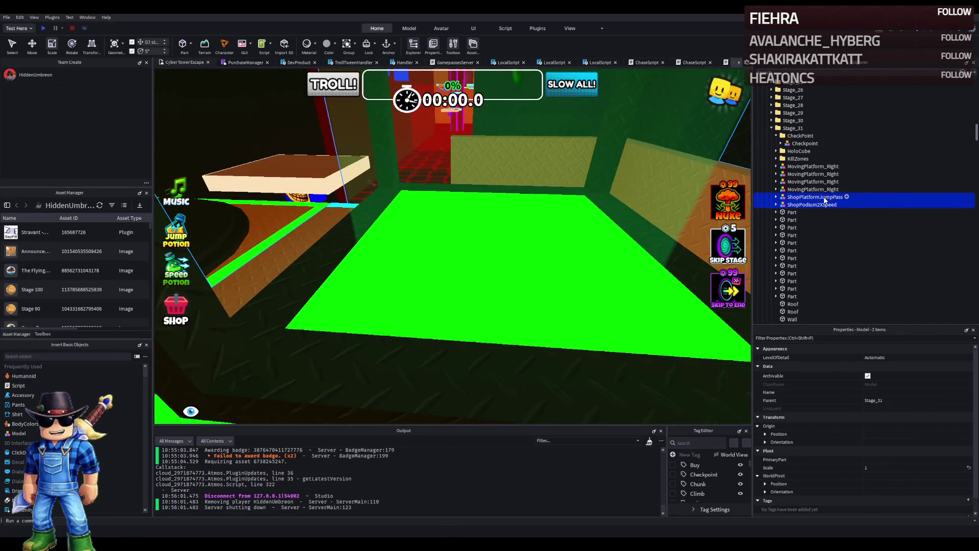
key("ctrl+d")
key("f")
key("ctrl+2")
left_click_drag(484, 240, 491, 231)
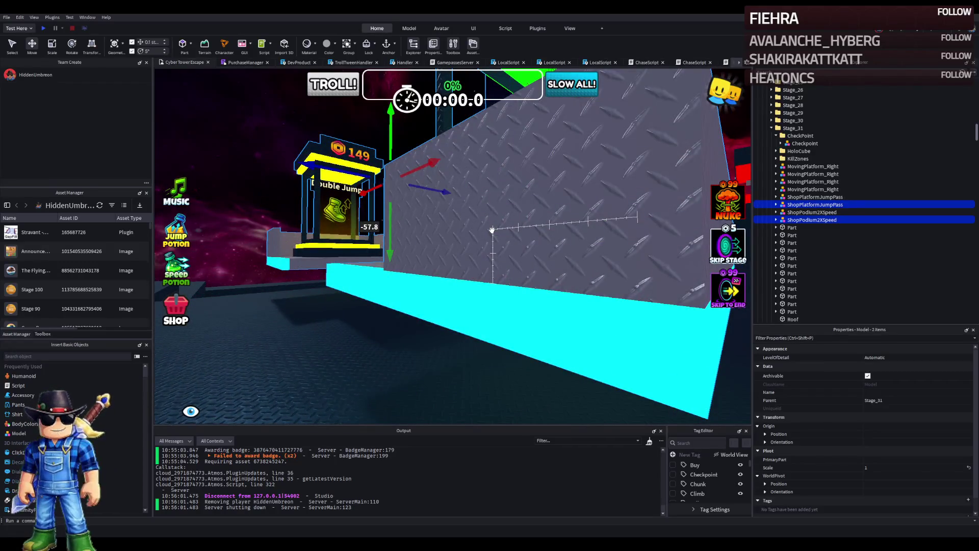
mouse_move(492, 229)
left_mouse_down()
mouse_move(485, 243)
mouse_move(512, 287)
mouse_move(494, 284)
mouse_move(505, 301)
mouse_move(497, 281)
mouse_move(512, 260)
mouse_move(532, 259)
left_mouse_up()
key("f")
key("f")
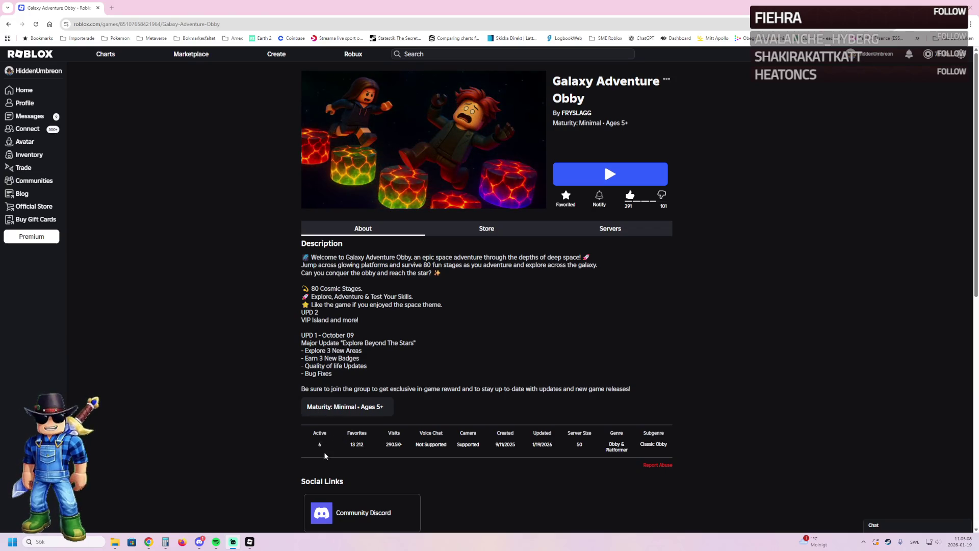
Step: Review the Galaxy Adventure Obby page's Store and About sections and launch the game
scroll(589, 296, "down", 1)
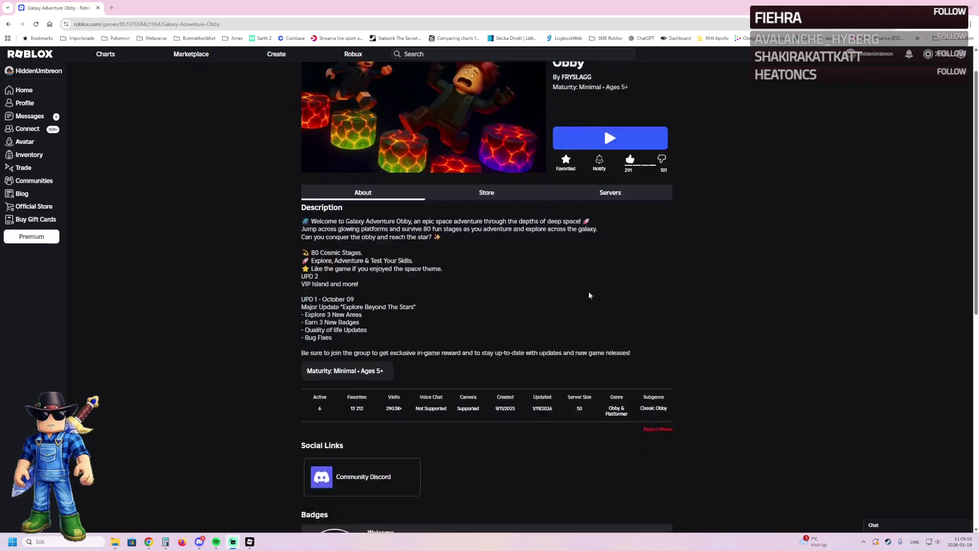
scroll(602, 305, "down", 4)
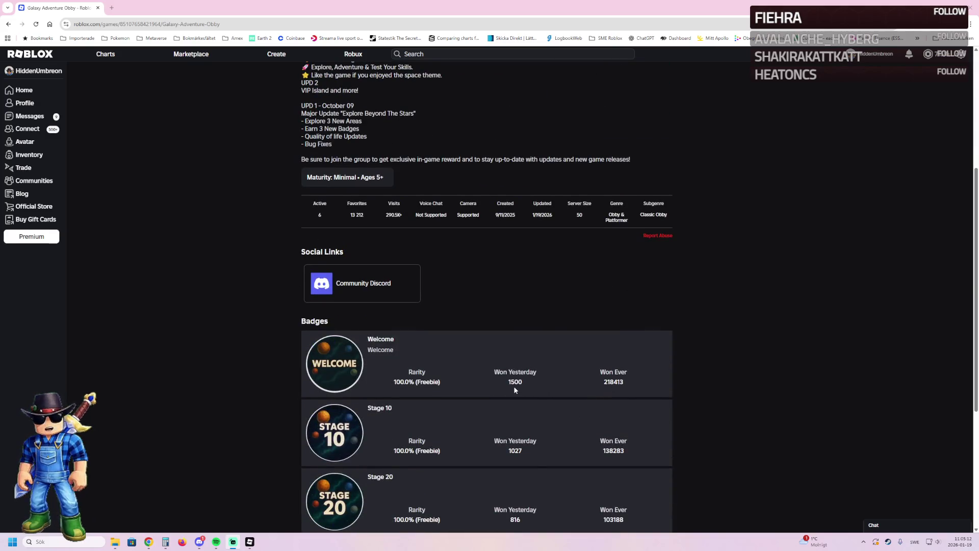
scroll(477, 419, "up", 5)
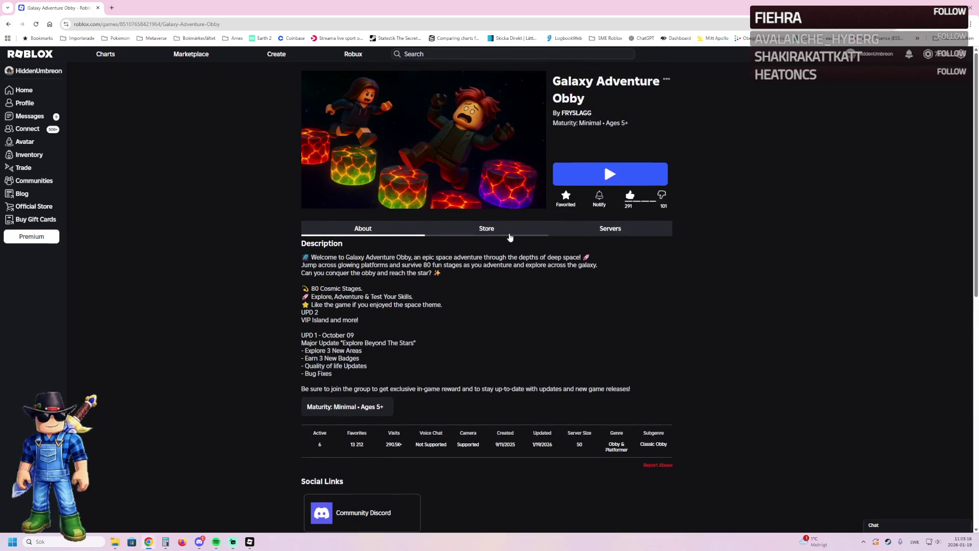
left_click(509, 230)
left_click(358, 229)
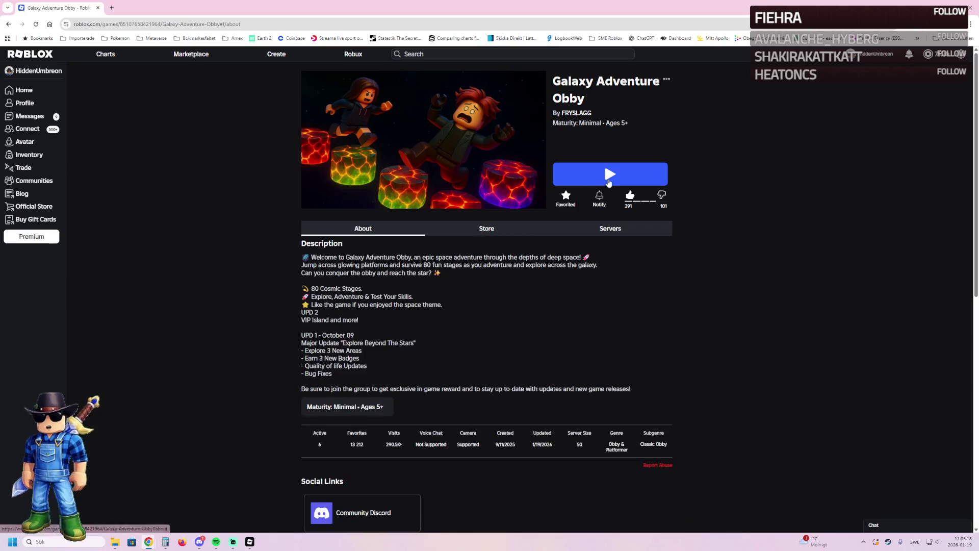
left_click(571, 180)
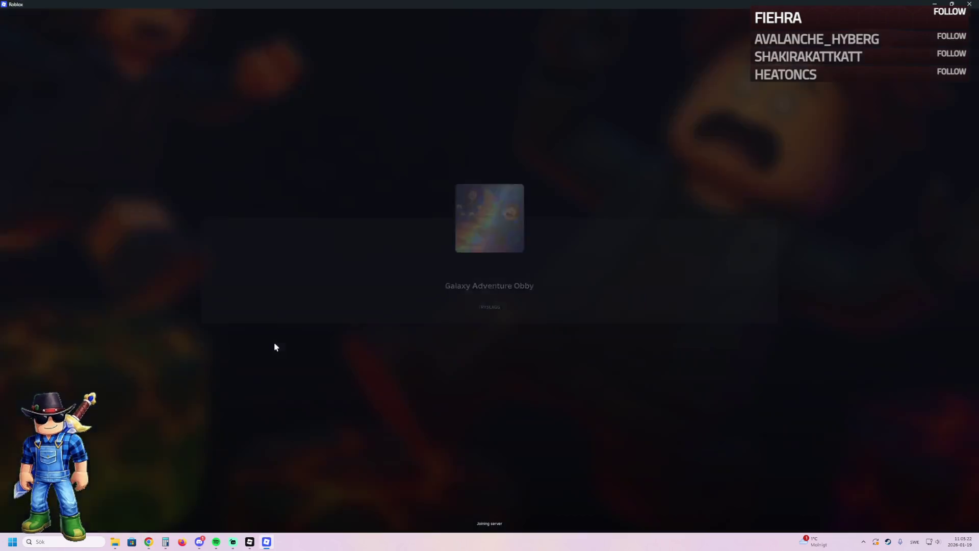
Step: Run the character across the lobby and over the Trail Station platform
key("d")
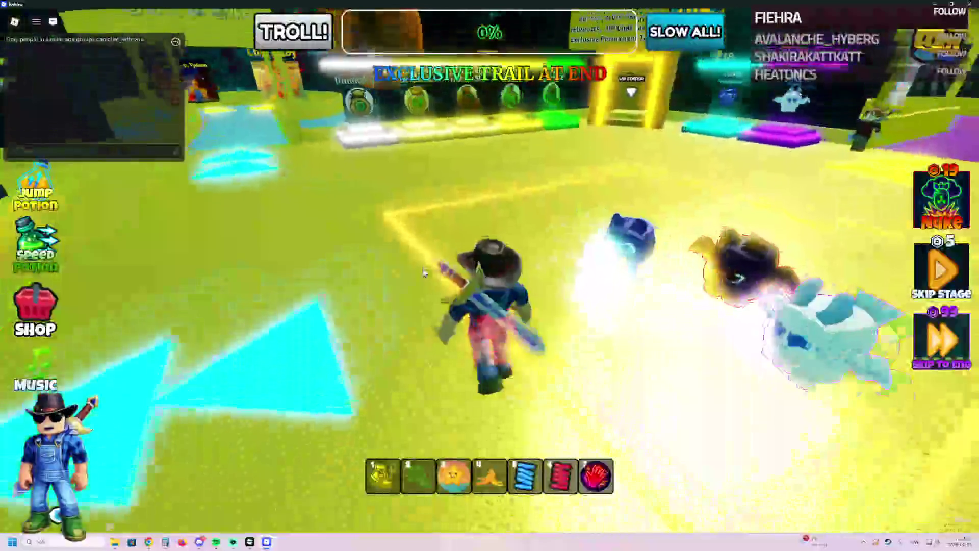
key("a")
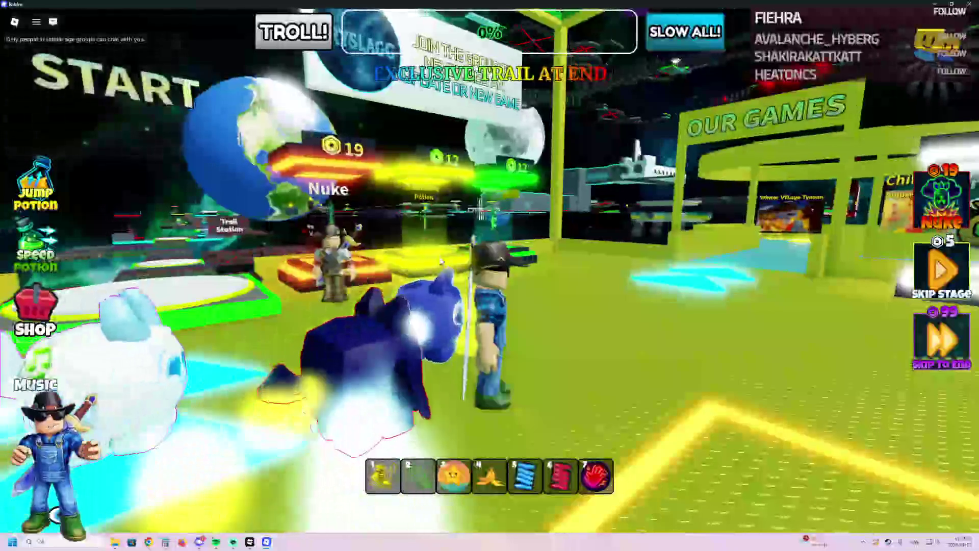
key("w")
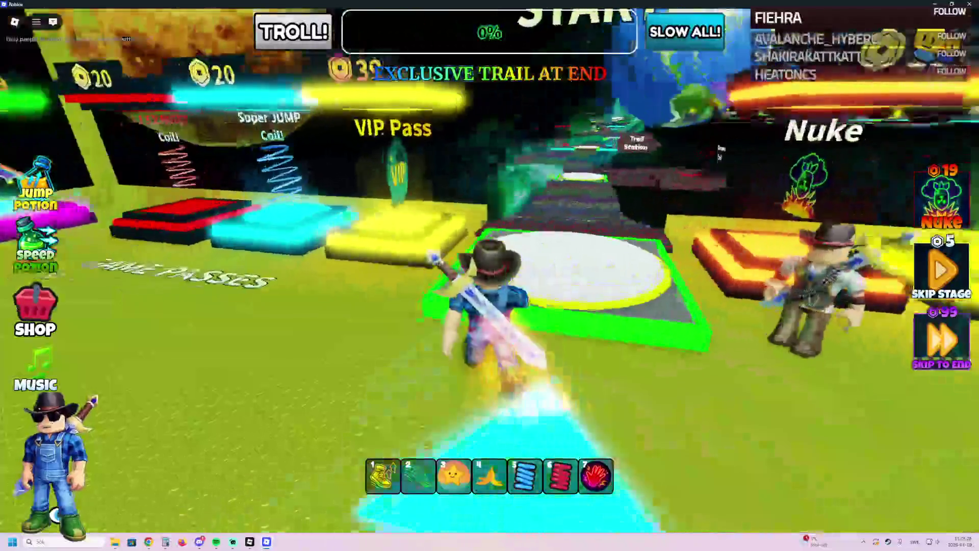
key("w")
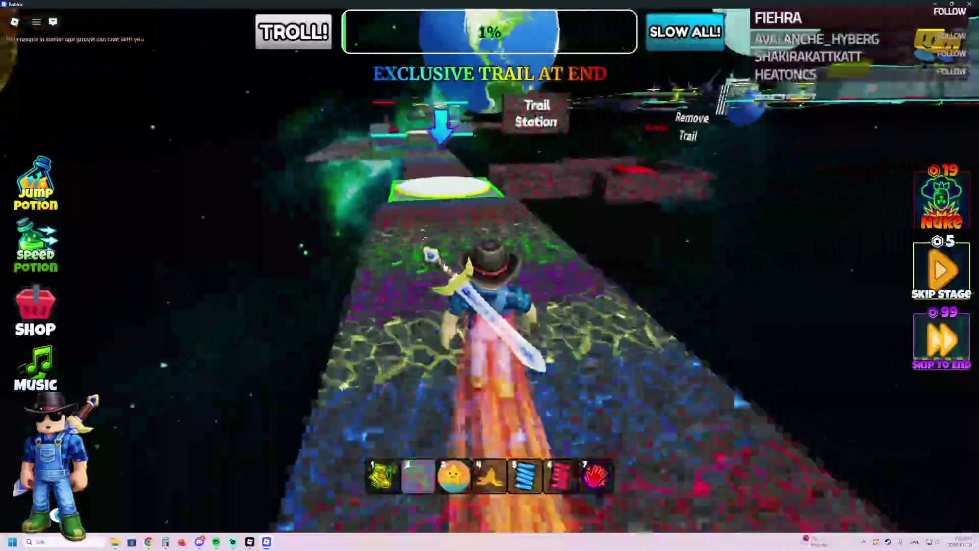
key("w")
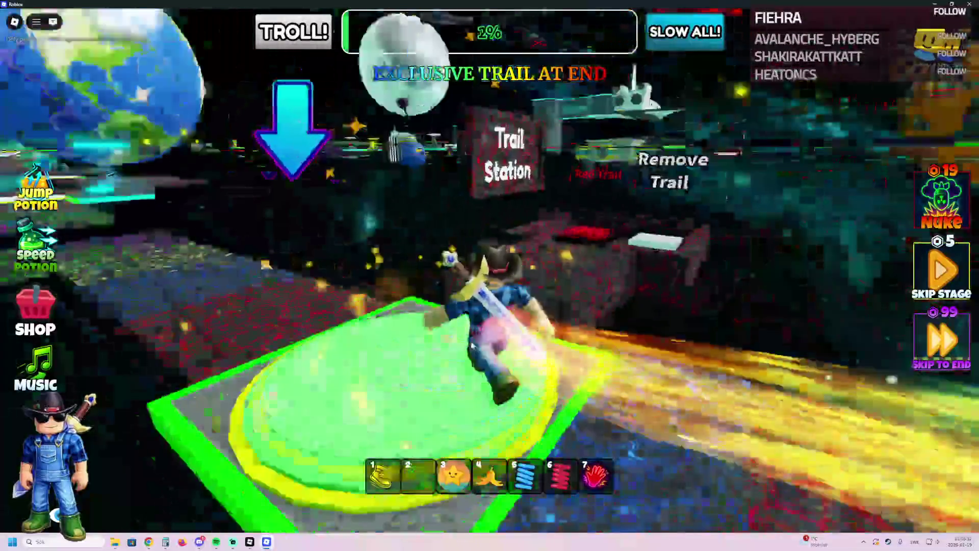
key("w")
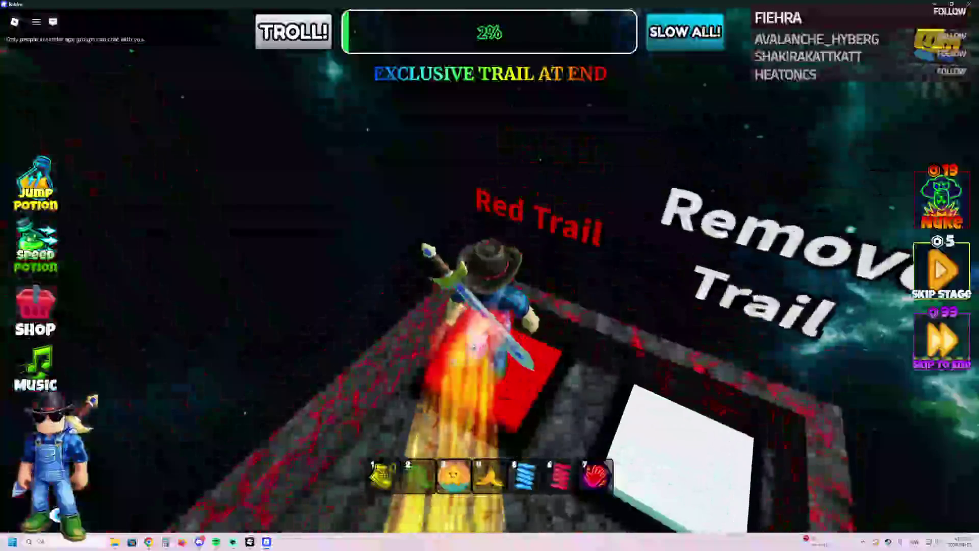
key("w")
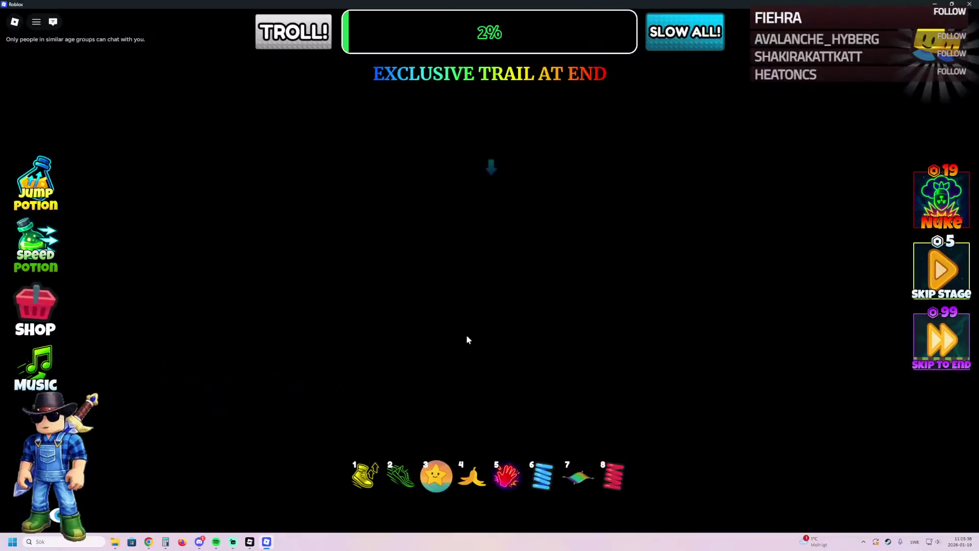
Step: Fly forward through the space obby and land on the green-and-yellow platform
key("w")
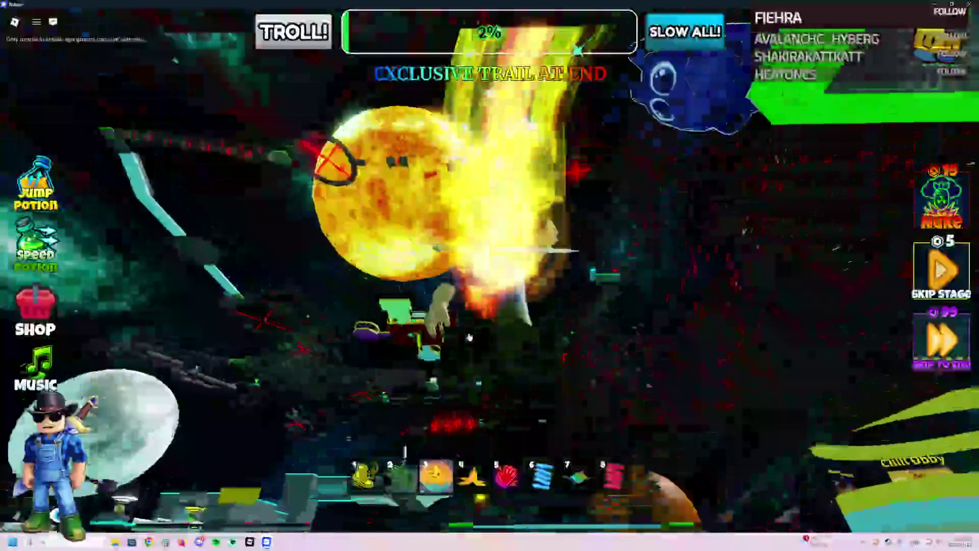
key("w")
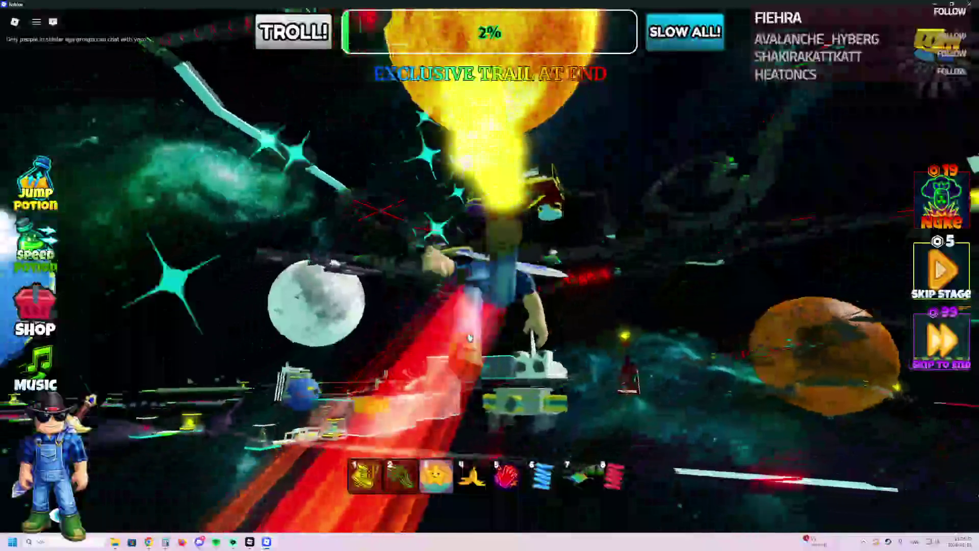
key("w")
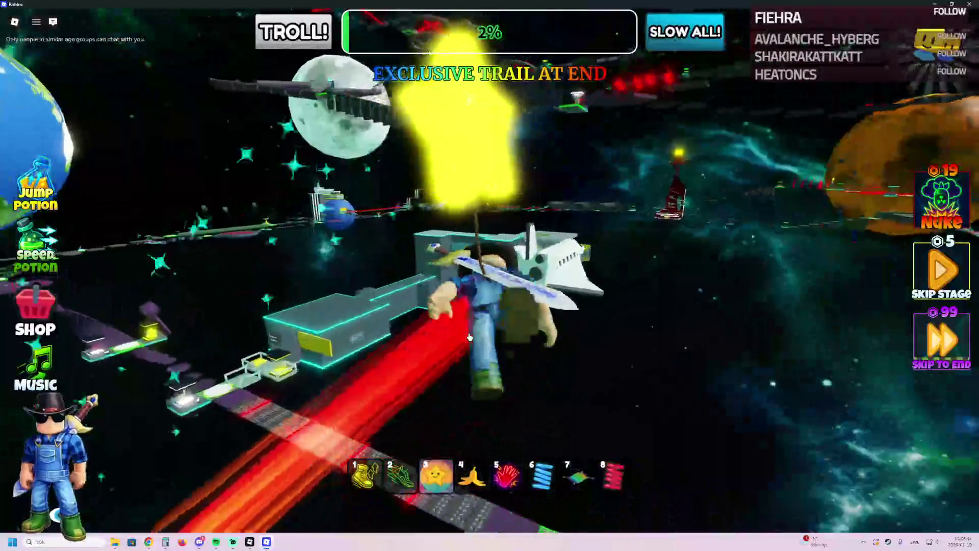
key("w")
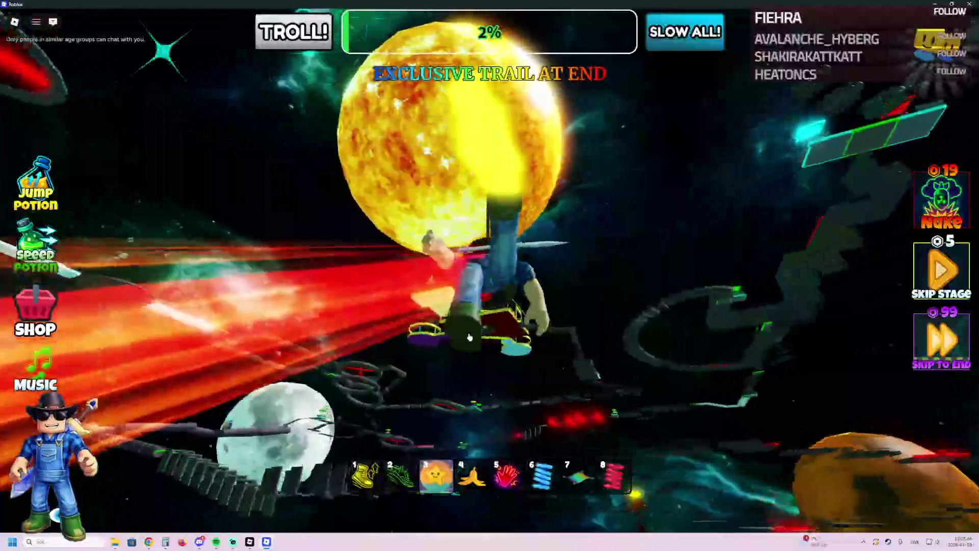
key("w")
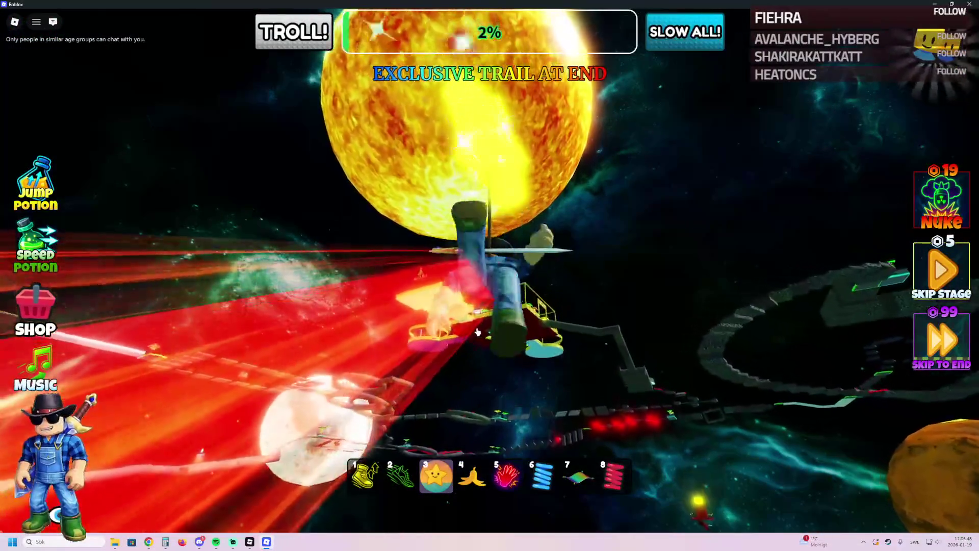
key("w")
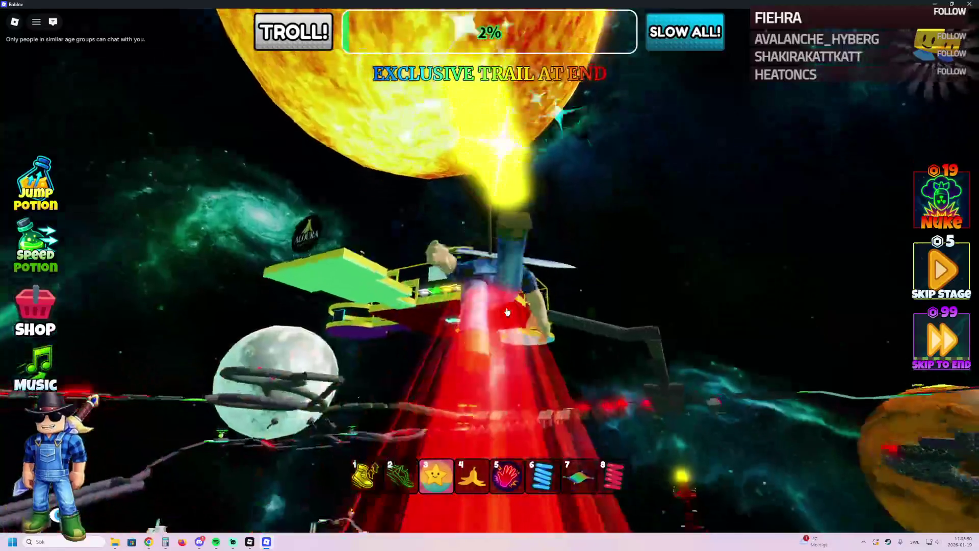
key("w")
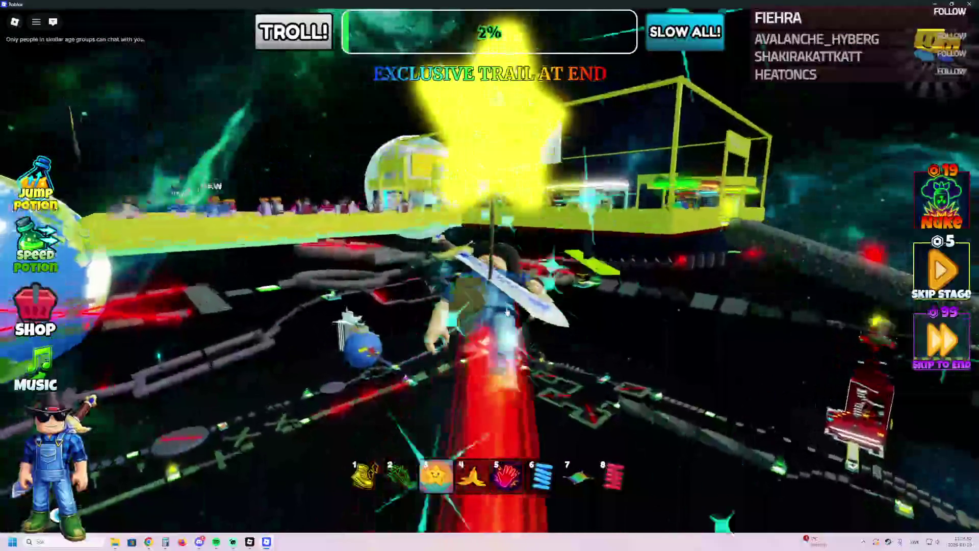
key("w")
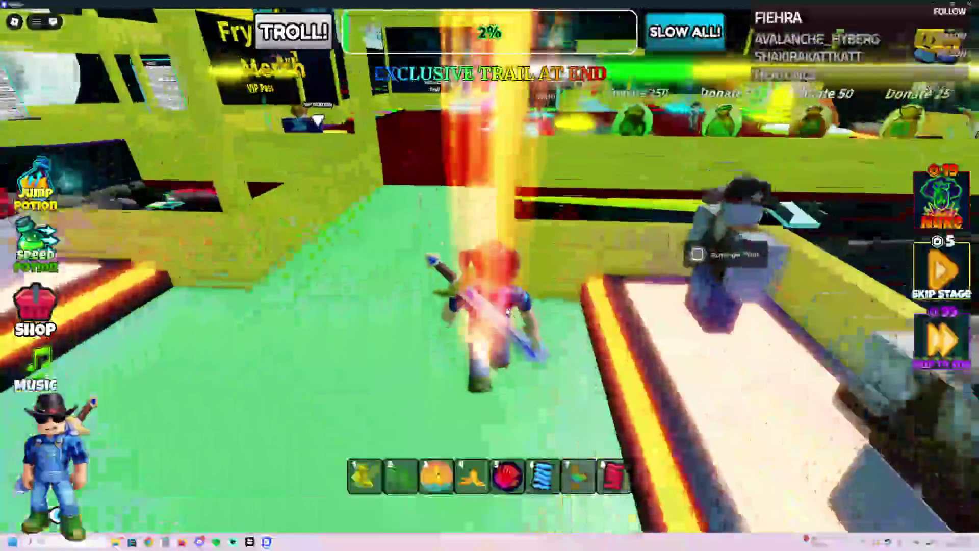
key("w")
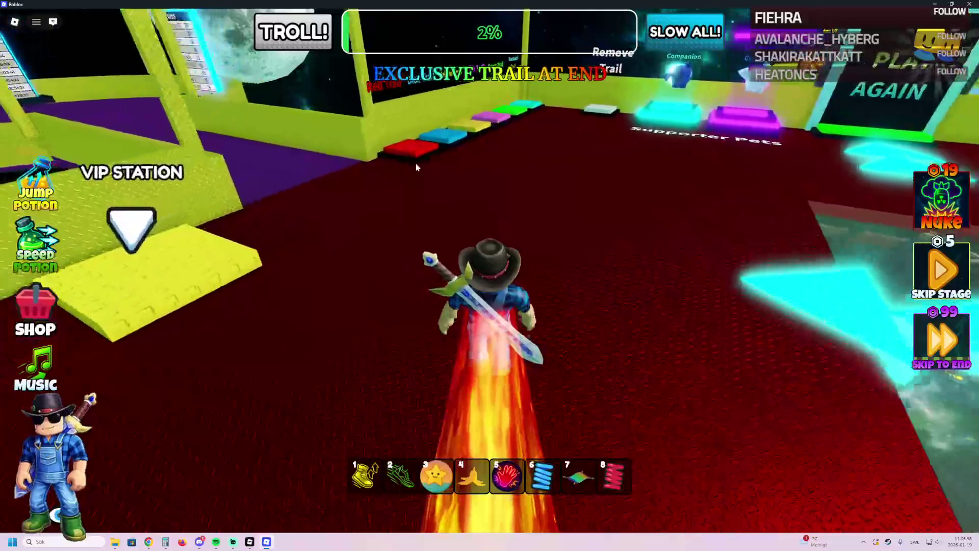
Step: Run onto the green trail pad and loop across the red floor to show the trail
key("w")
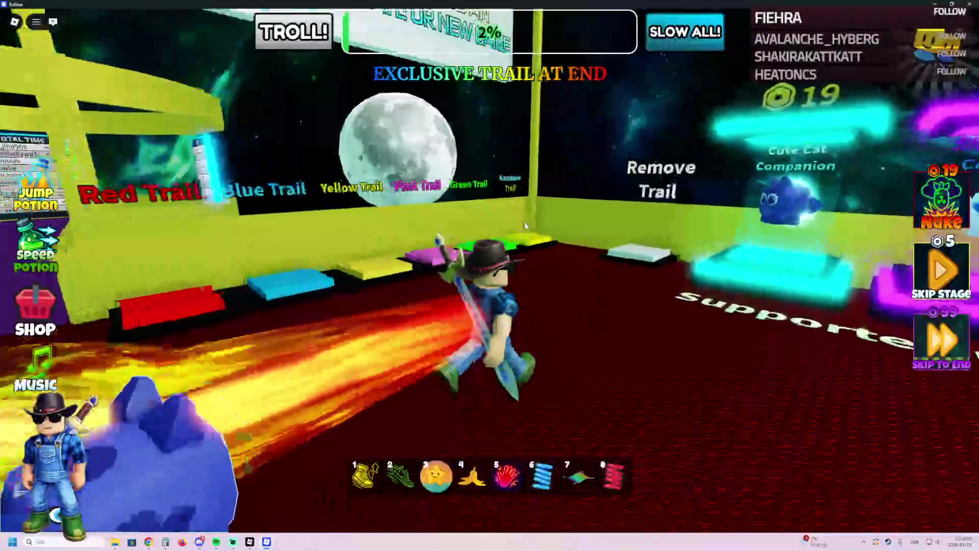
key("w")
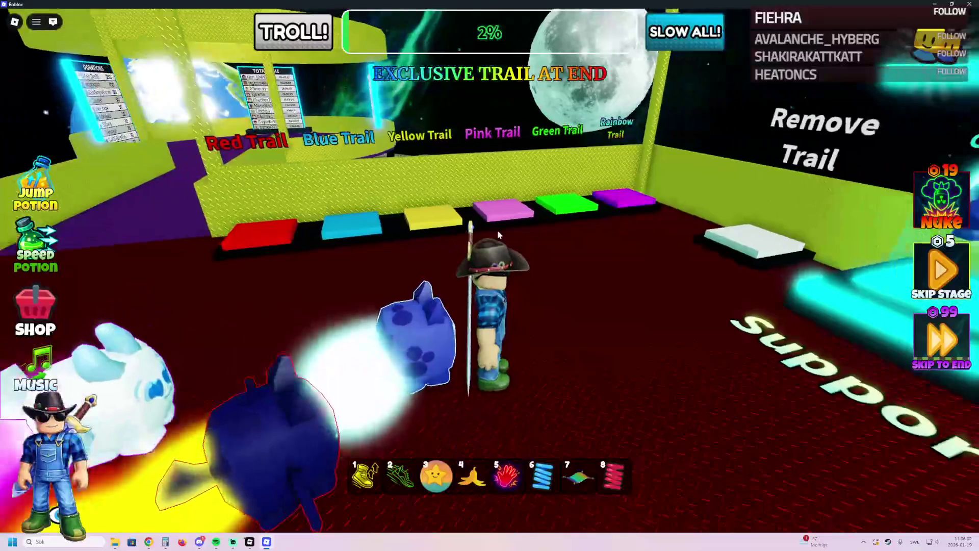
key("d")
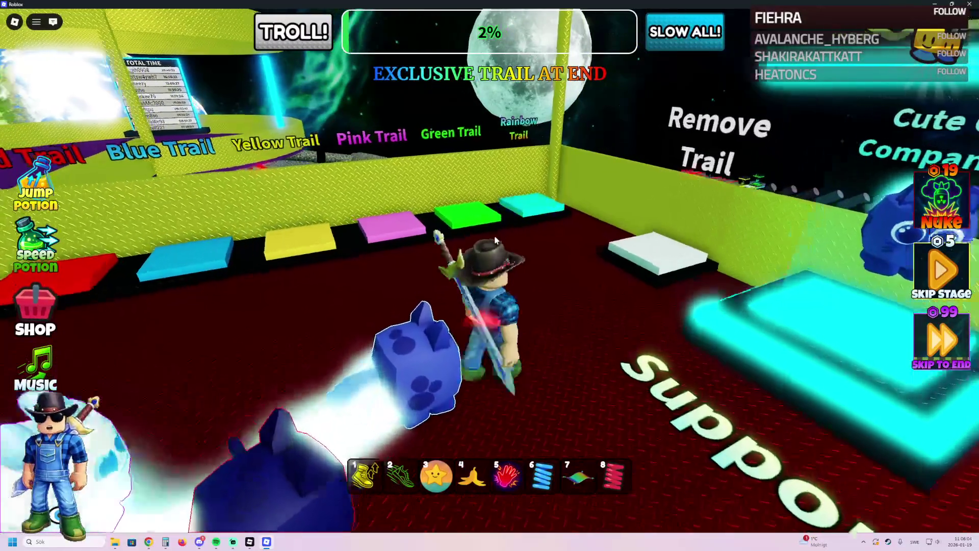
key("w")
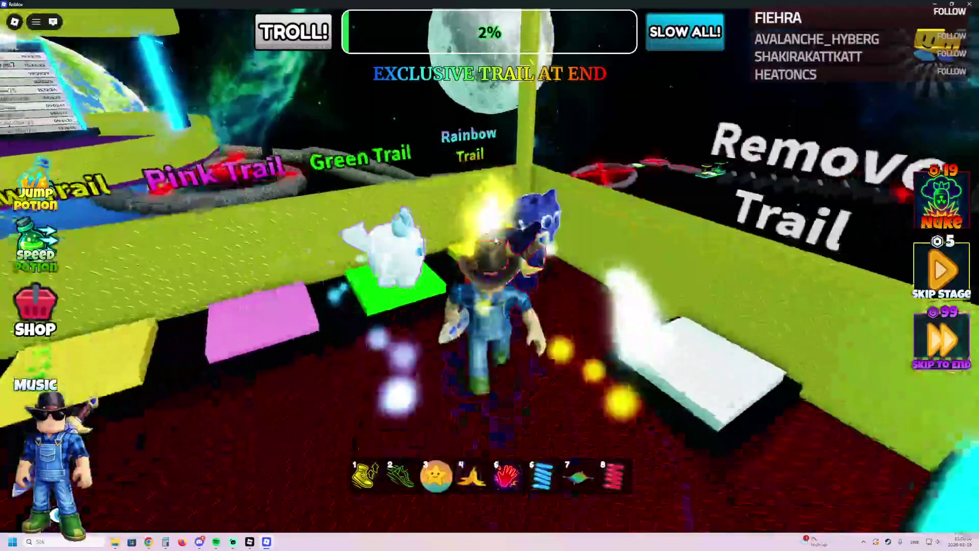
key("a")
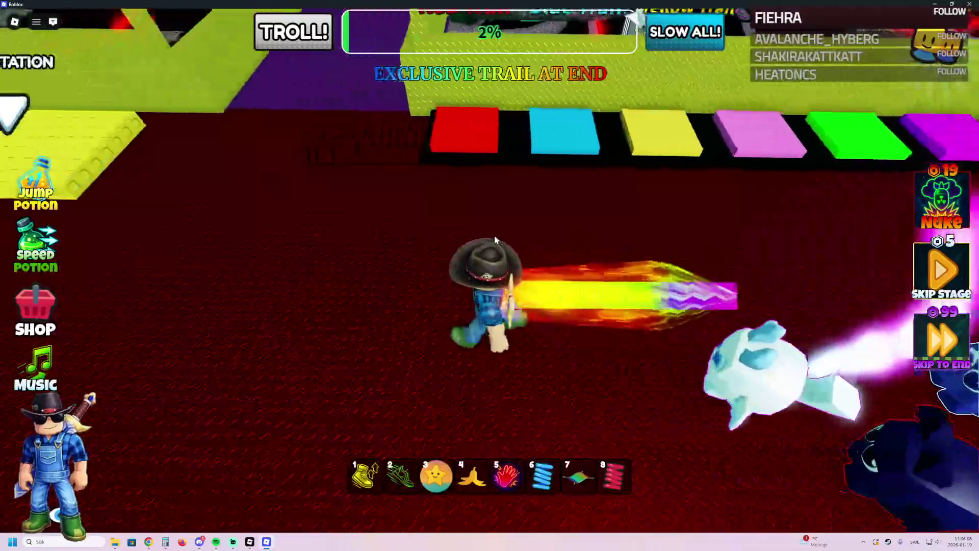
key("s")
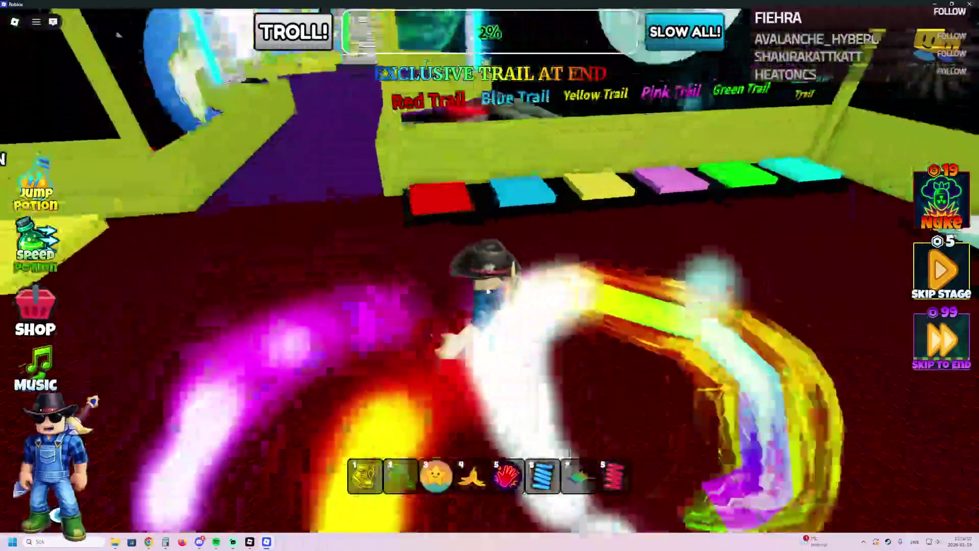
Step: Run past Supporter Pets and VIP Station to the banana sign, then open the FRYSLAGG page
key("w")
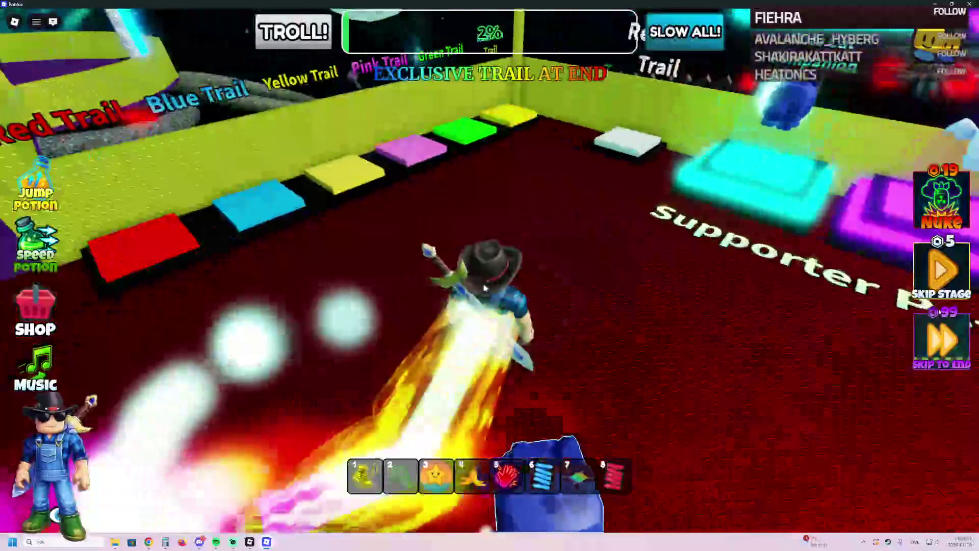
key("d")
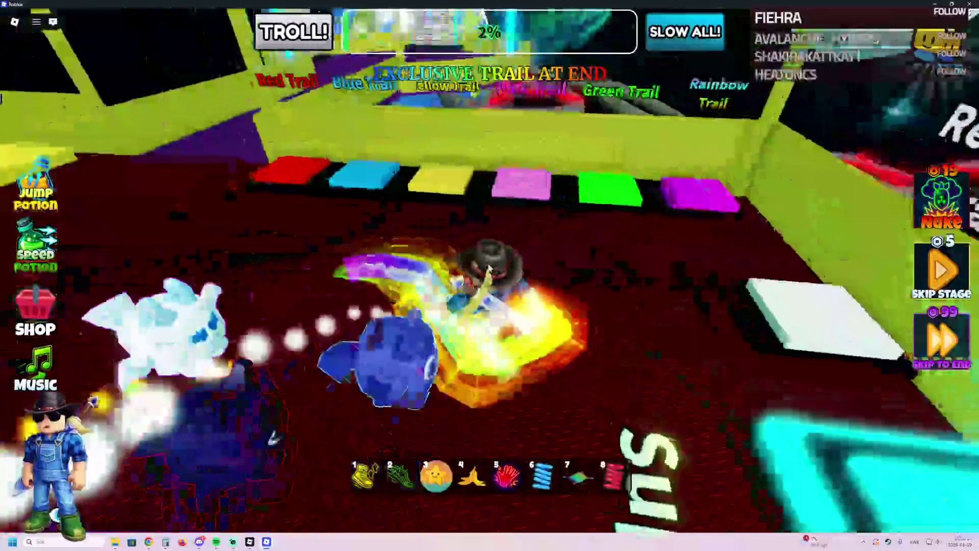
key("w")
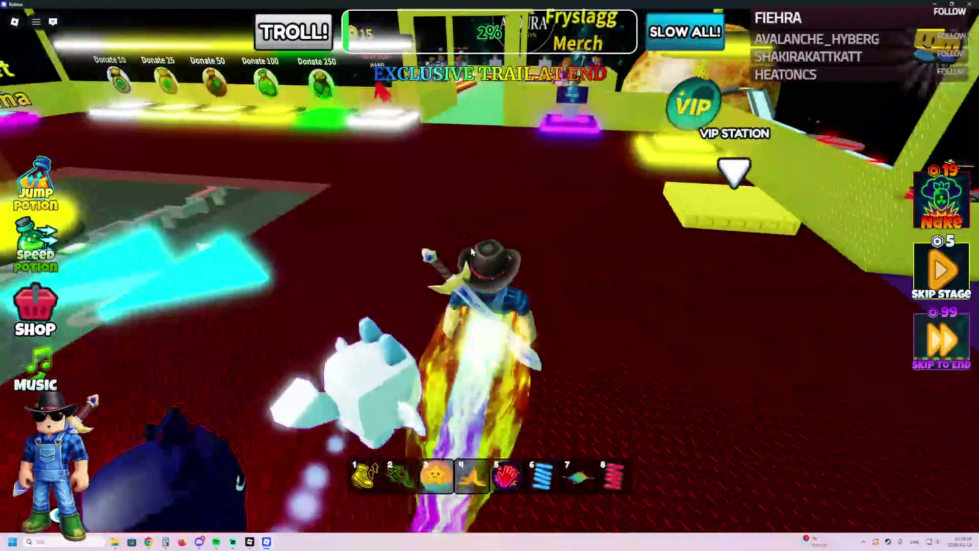
key("a")
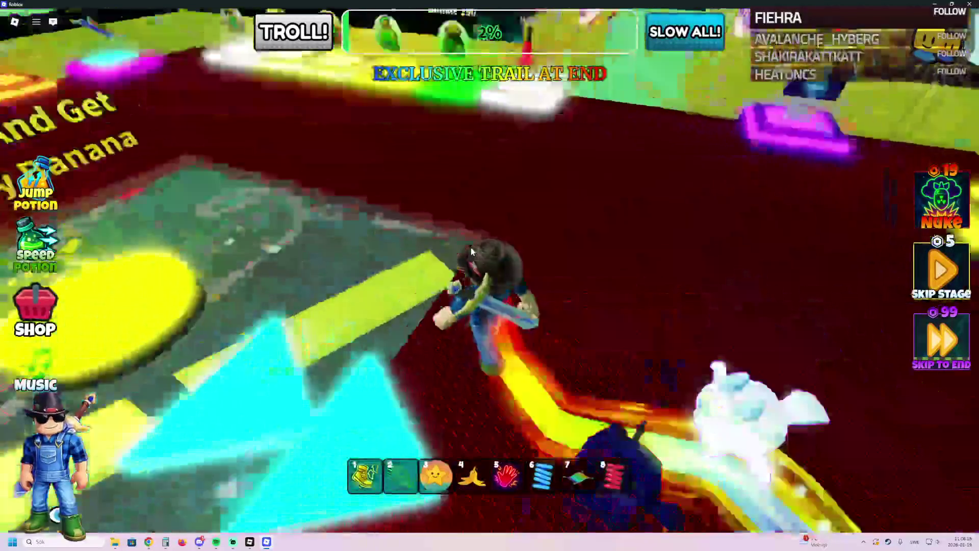
key("a")
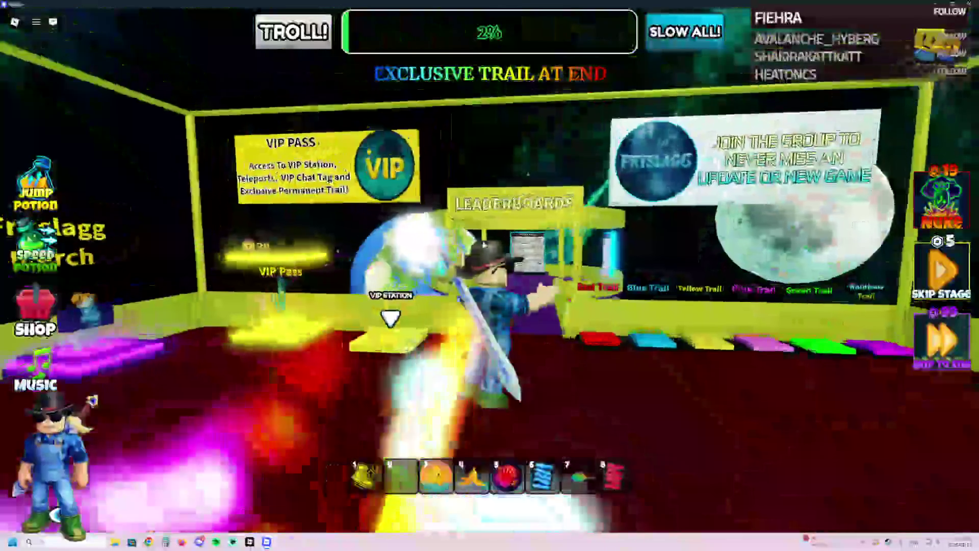
key("w")
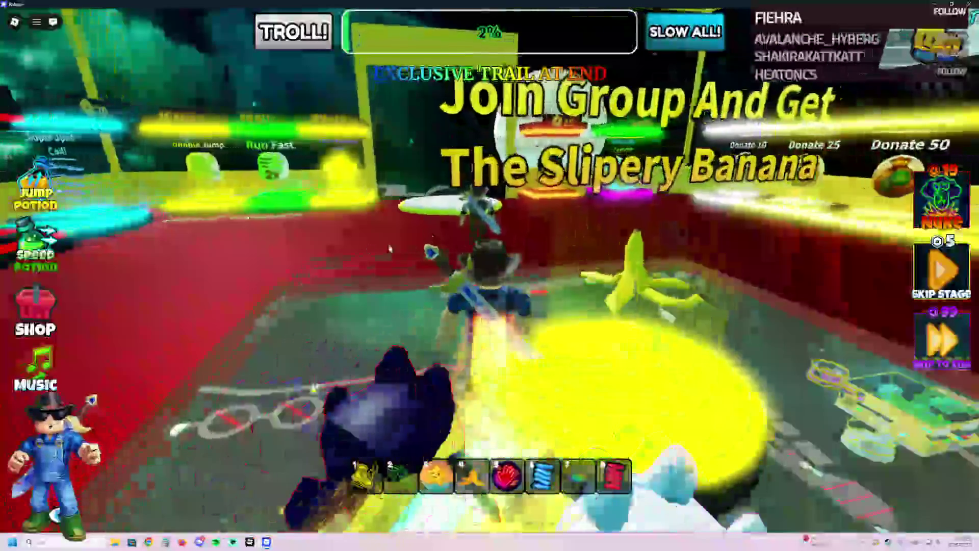
key("w")
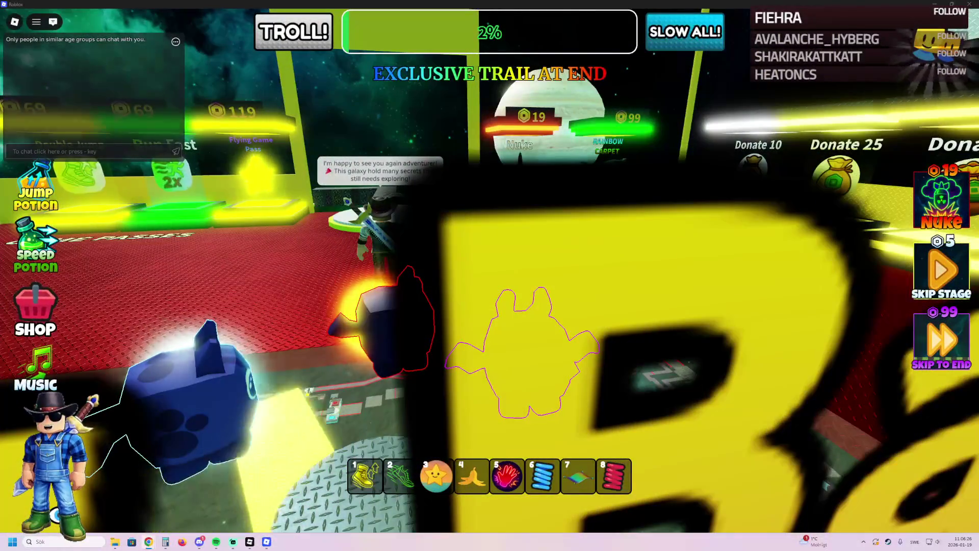
key("alt+Tab")
left_click(579, 113)
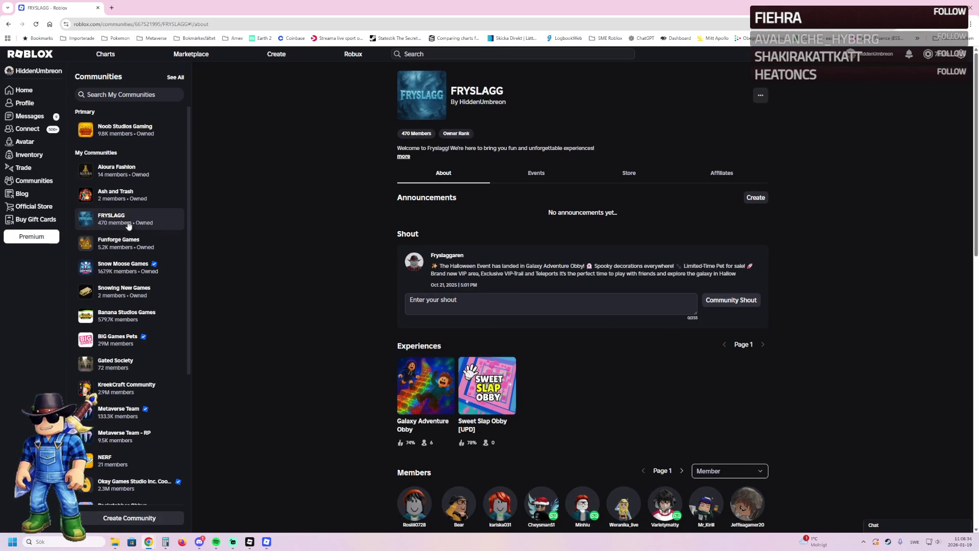
Step: Open Sweet Slap Obby from the FRYSLAGG group's Experiences and launch it with Play
left_click(516, 414)
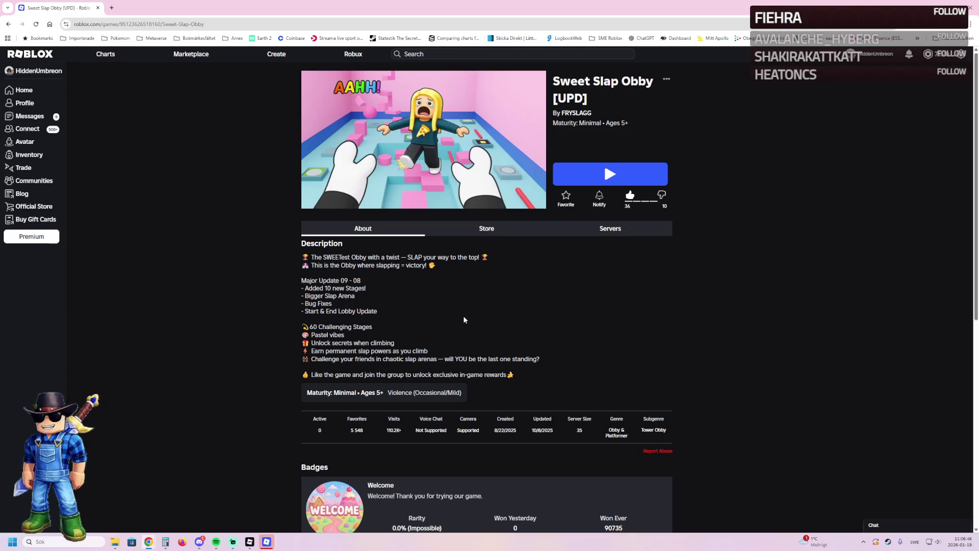
left_click(266, 542)
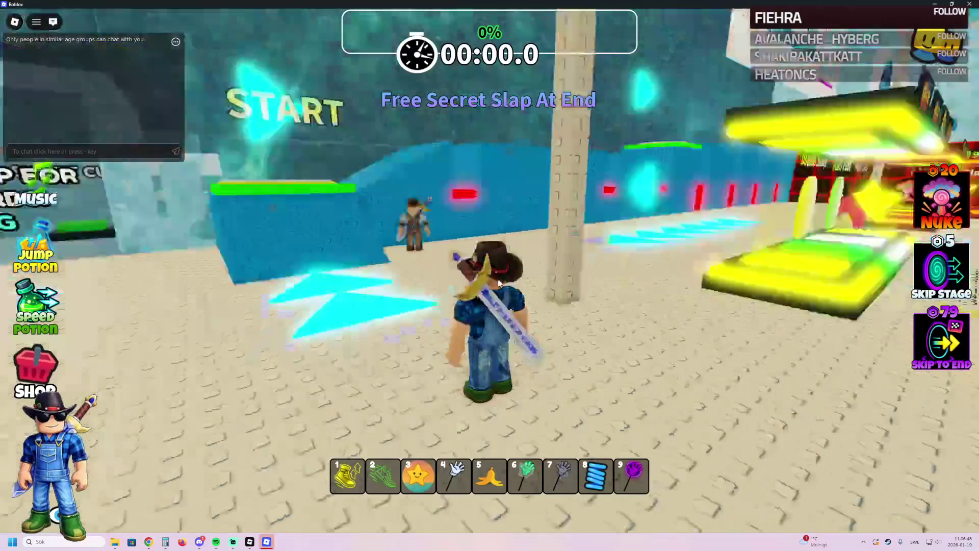
Step: Walk a few steps, then browse the slap game passes in the in-game SHOP and close it
key("d")
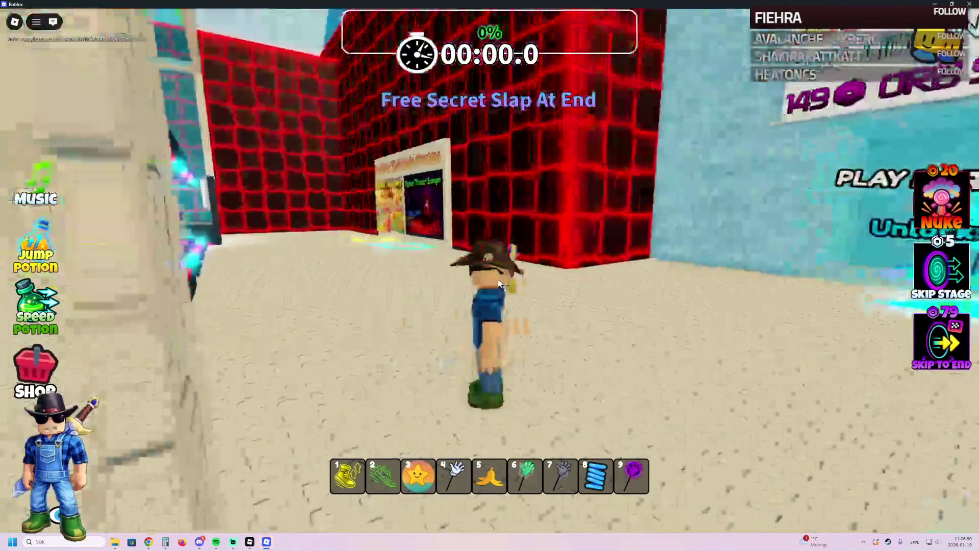
key("w")
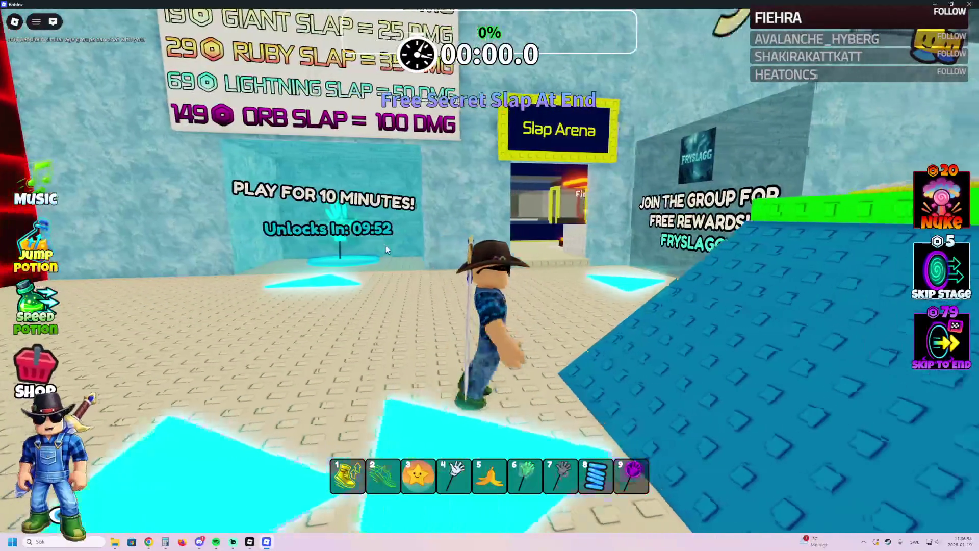
key("grave")
key("grave")
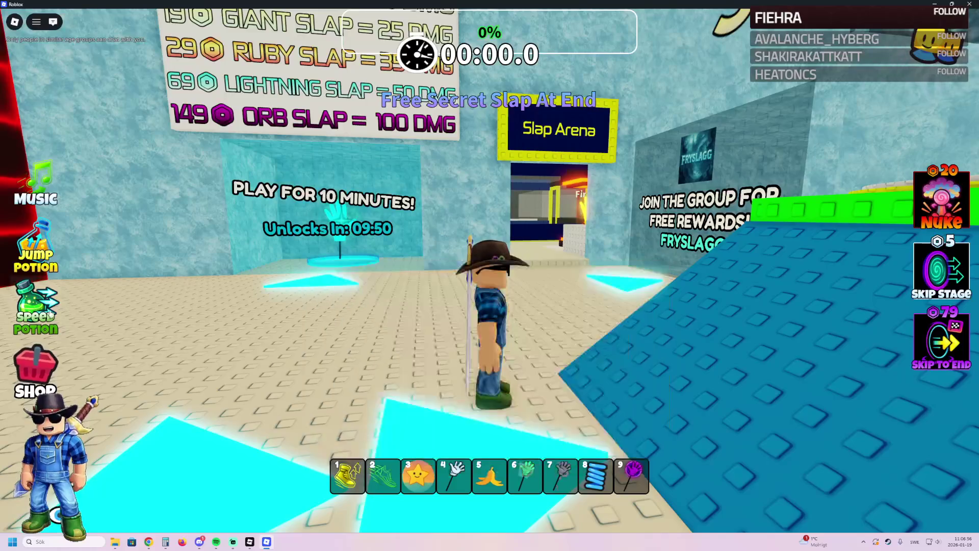
left_click(35, 364)
left_click(268, 254)
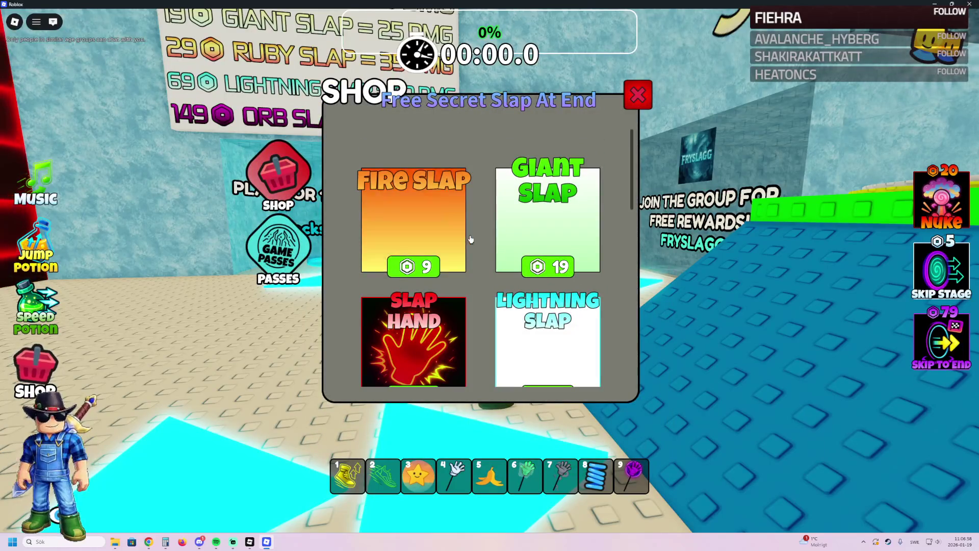
scroll(471, 239, "down", 10)
scroll(473, 241, "up", 10)
left_click(638, 95)
Step: Run through the Fire Slap room and corridor to the Cyber Tower Escape board
key("a")
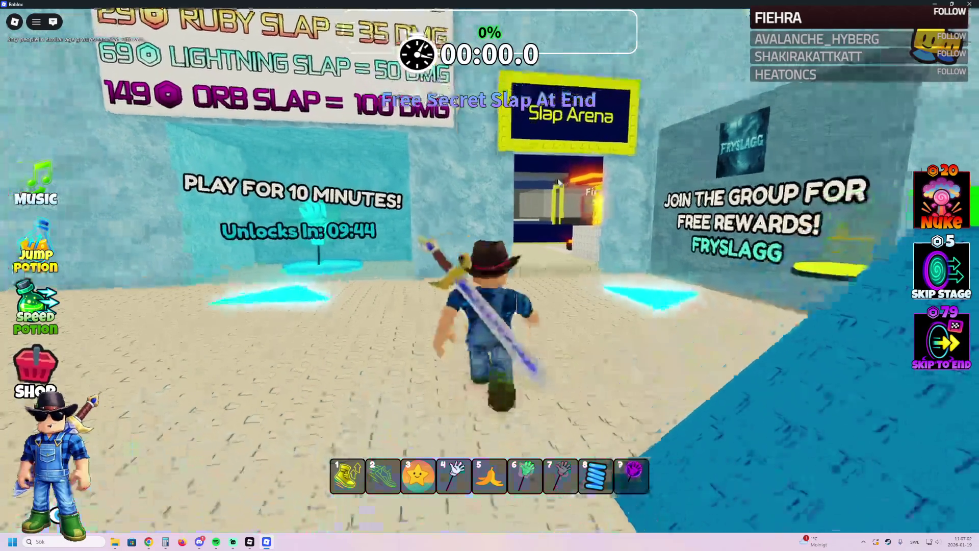
key("w")
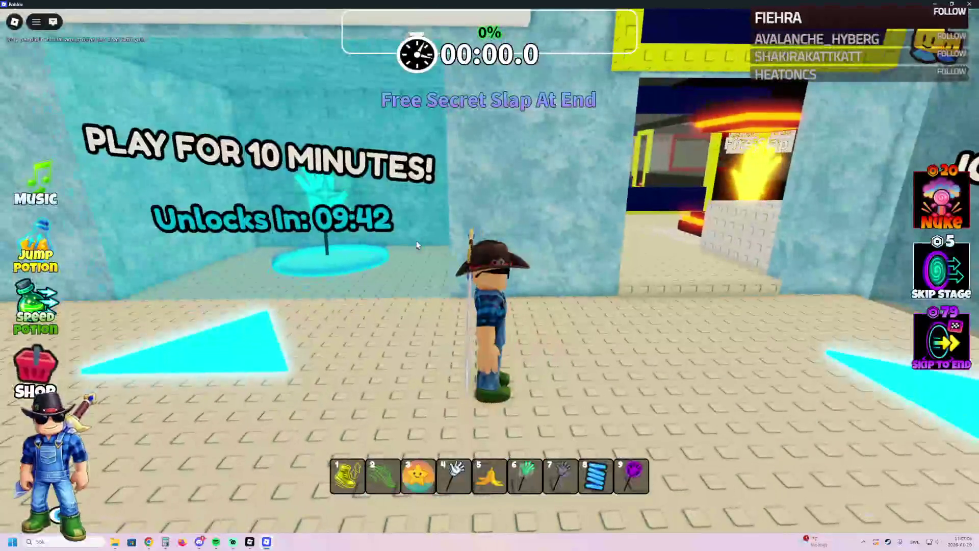
key("w")
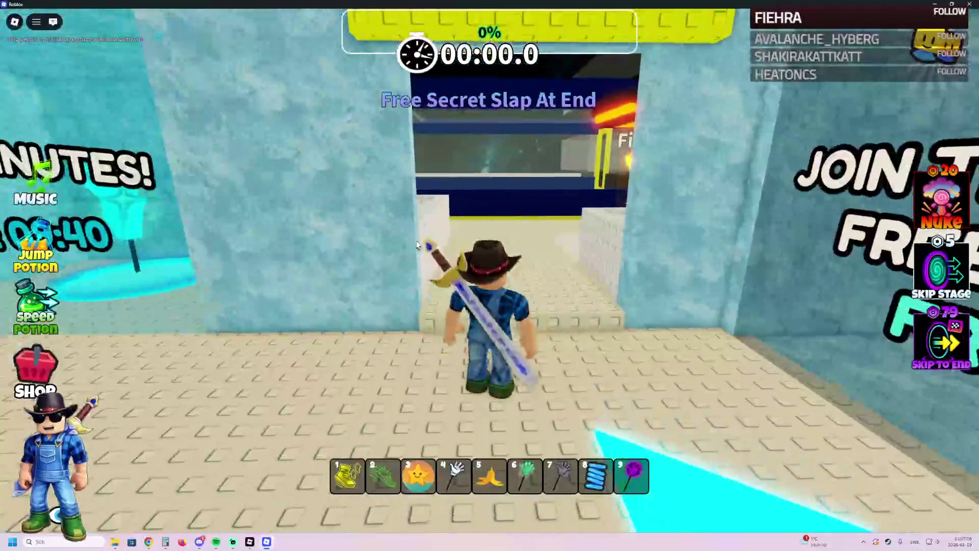
key("w")
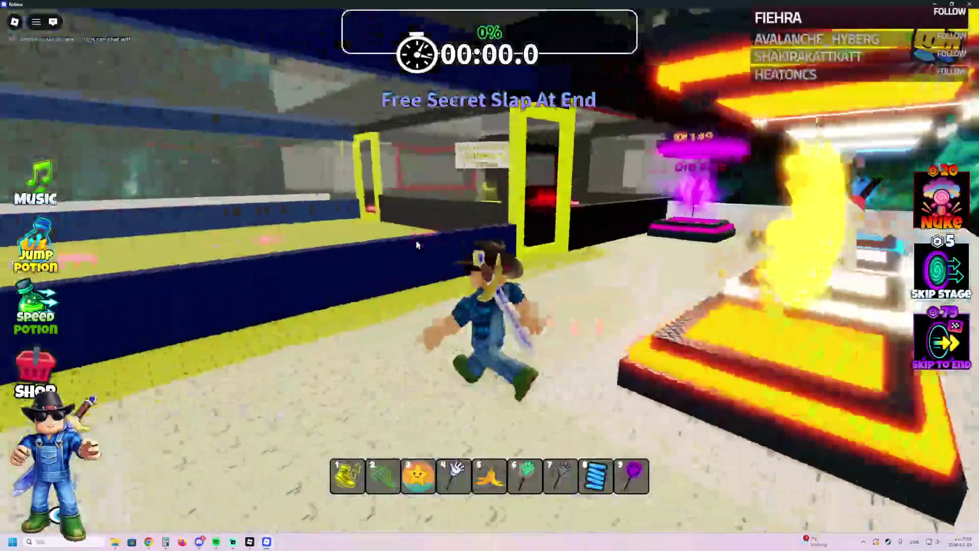
key("w")
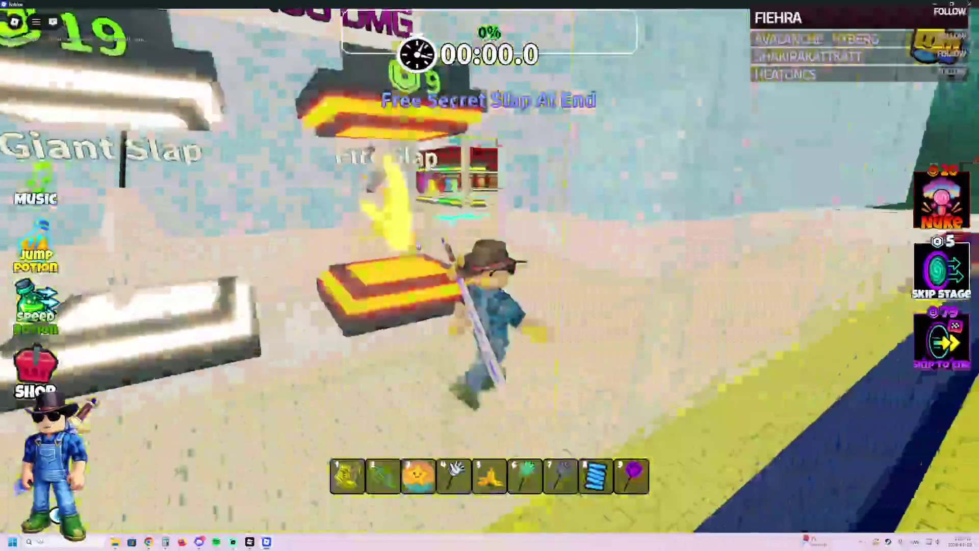
key("w")
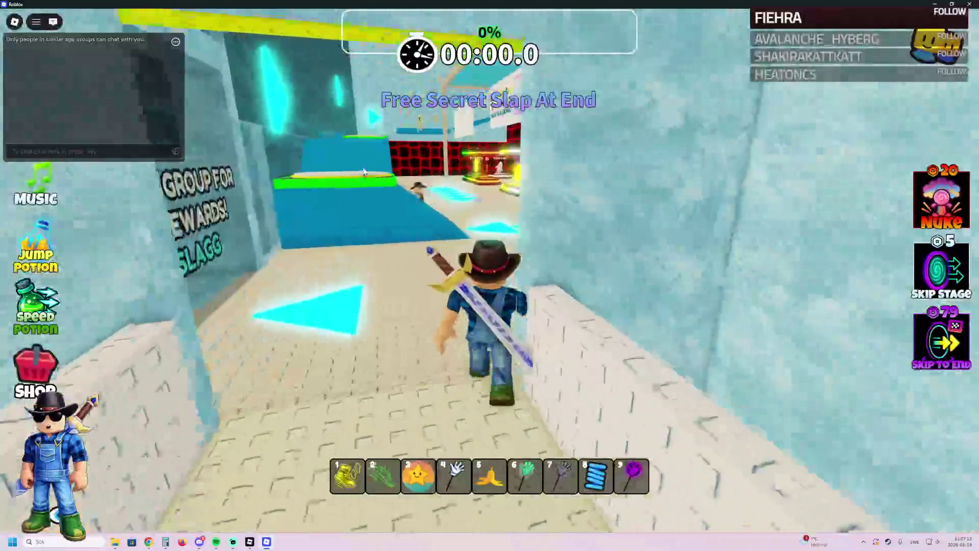
key("a")
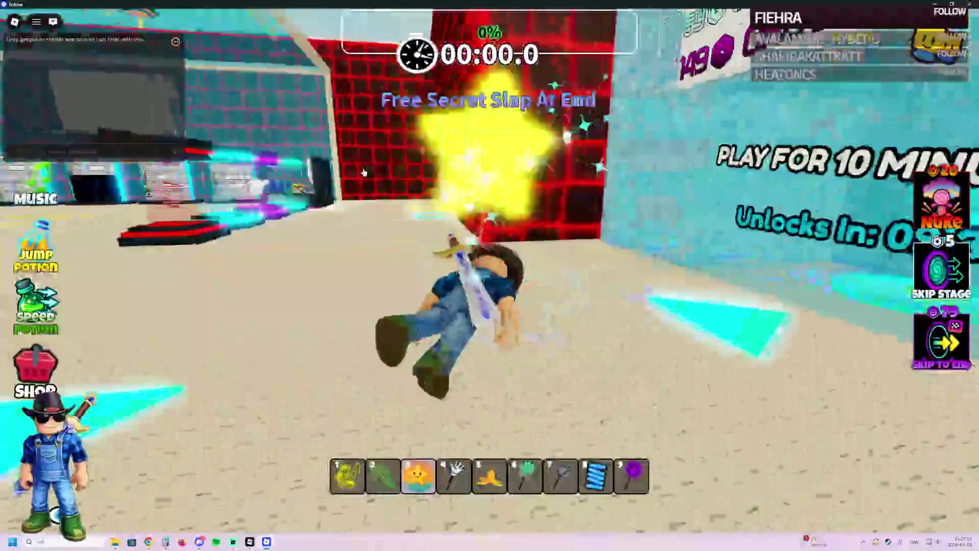
key("a")
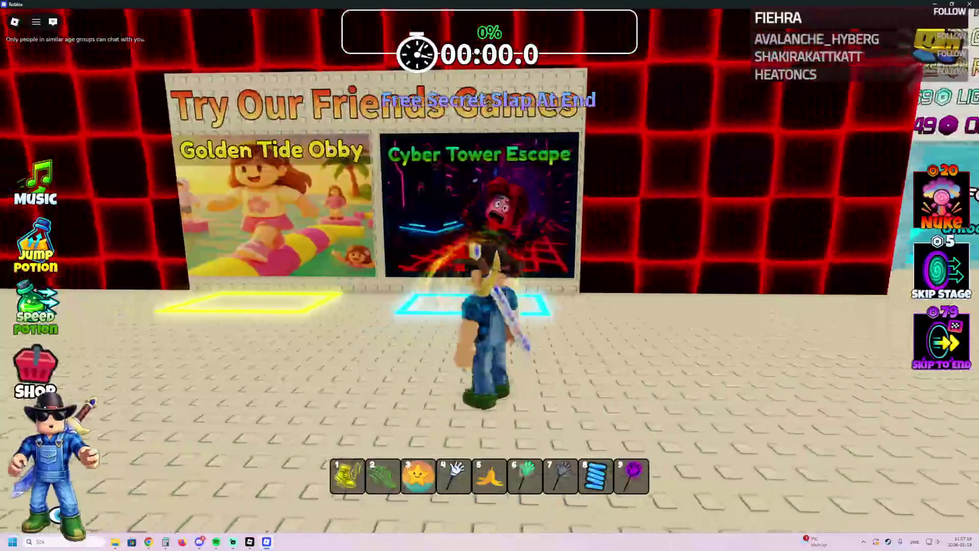
key("d")
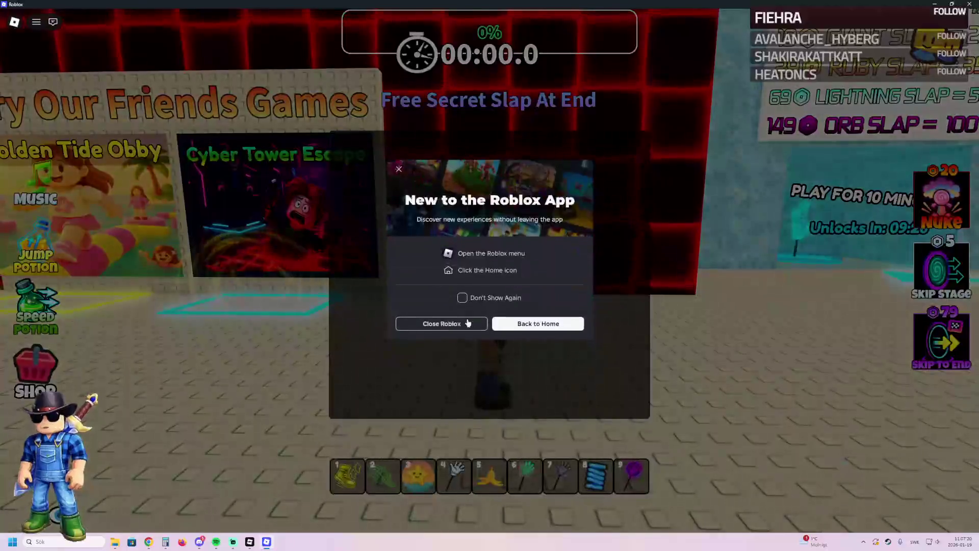
Step: Dismiss the app prompt, walk across the tower, then leave the game and close Roblox
key("Escape")
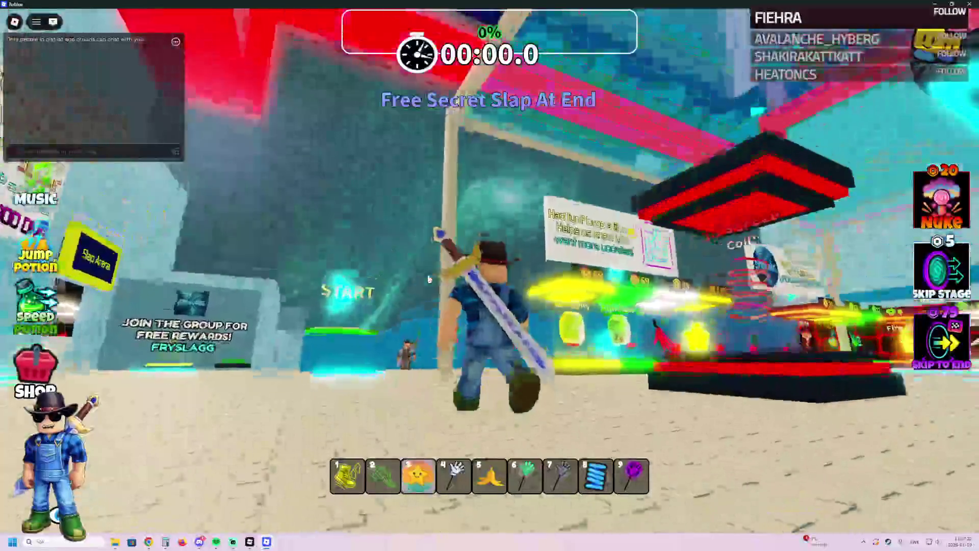
key("w")
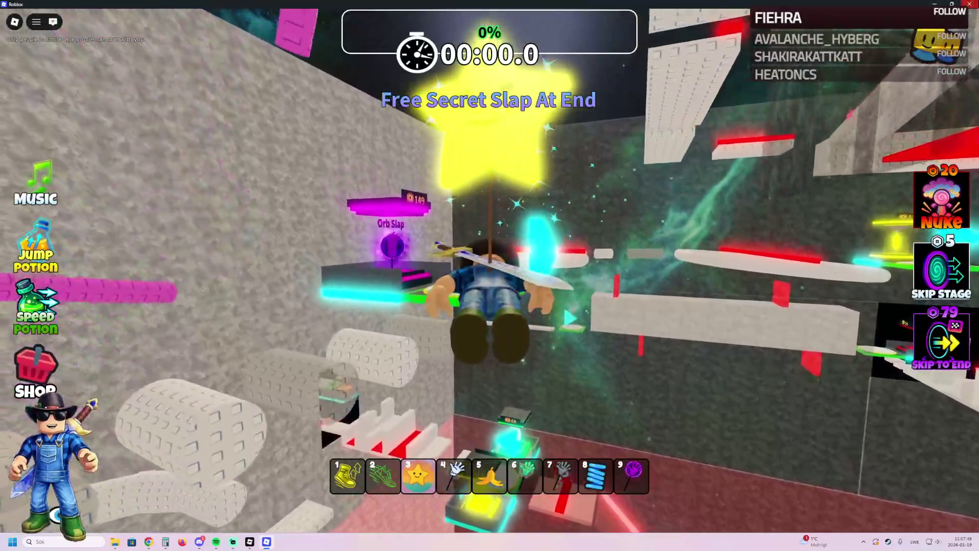
left_click(969, 4)
left_click(426, 323)
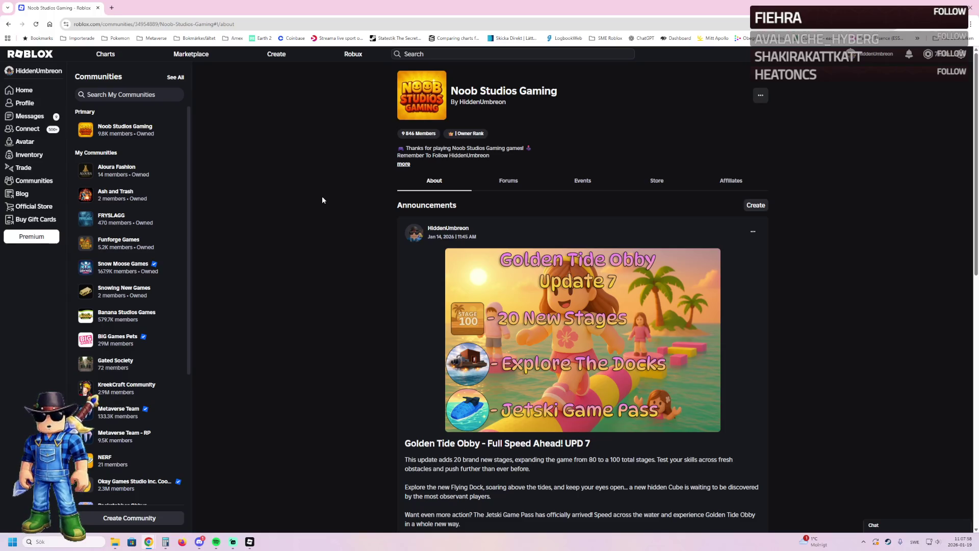
Step: Scroll down to the community's Experiences and open the Golden Tide Tower game page
scroll(337, 224, "down", 3)
scroll(547, 373, "down", 2)
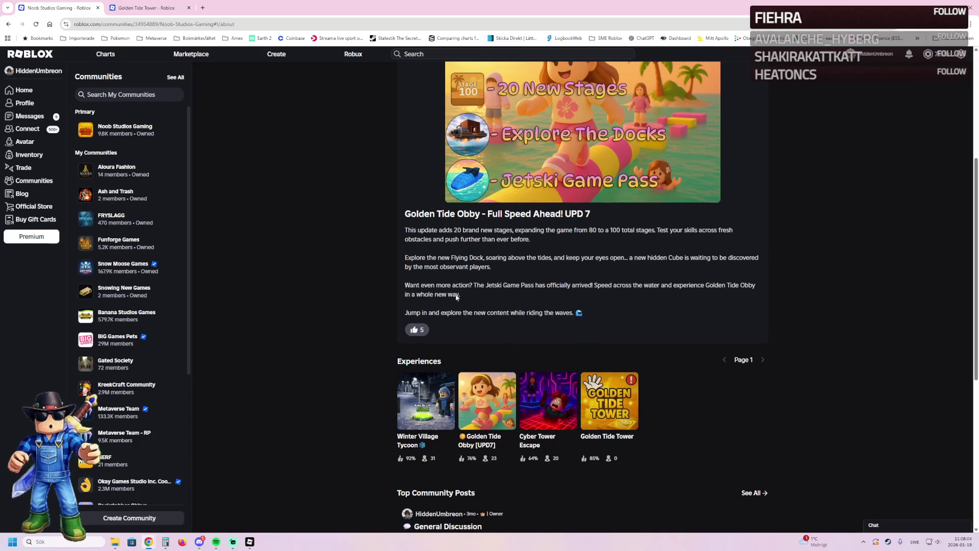
left_click(137, 5)
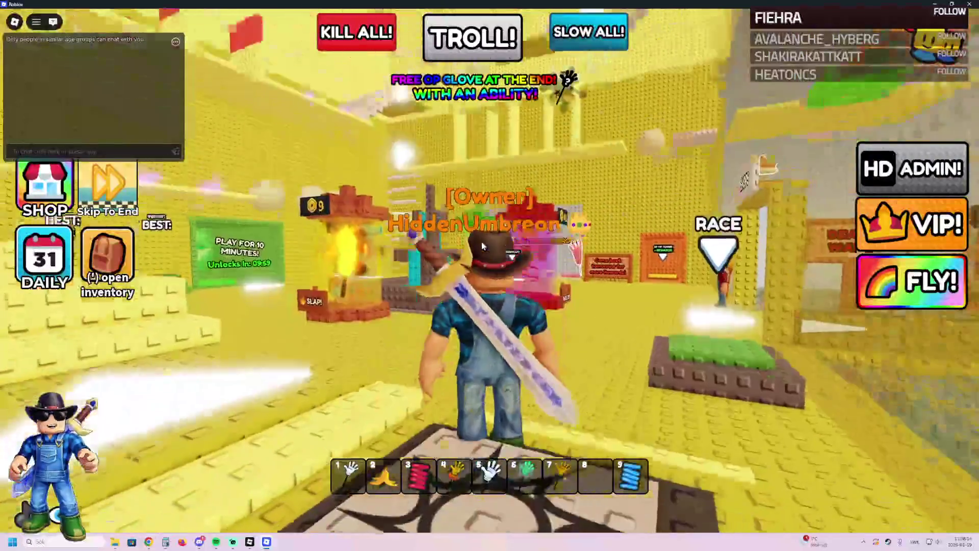
Step: Run from spawn through the shops corridor to the leaderboards and past the glove stands
key("w")
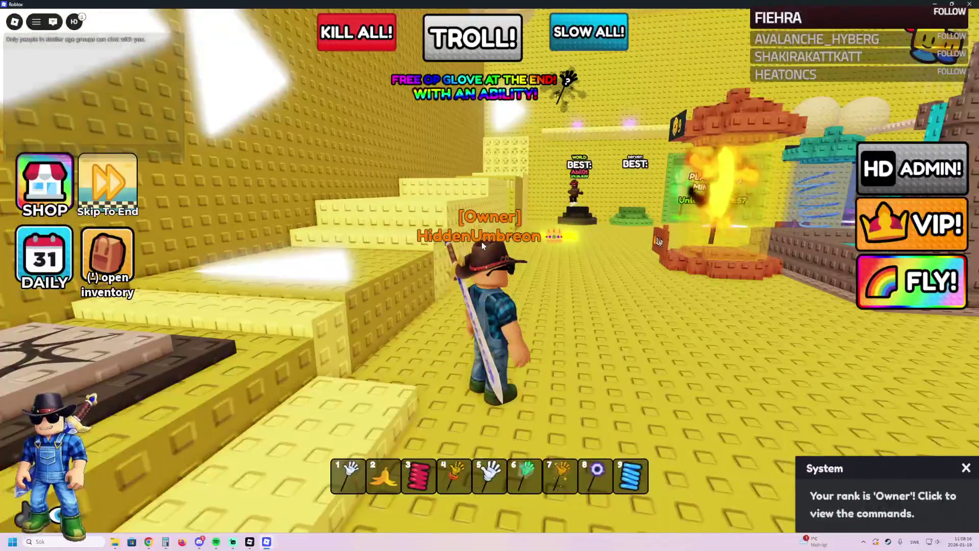
key("d")
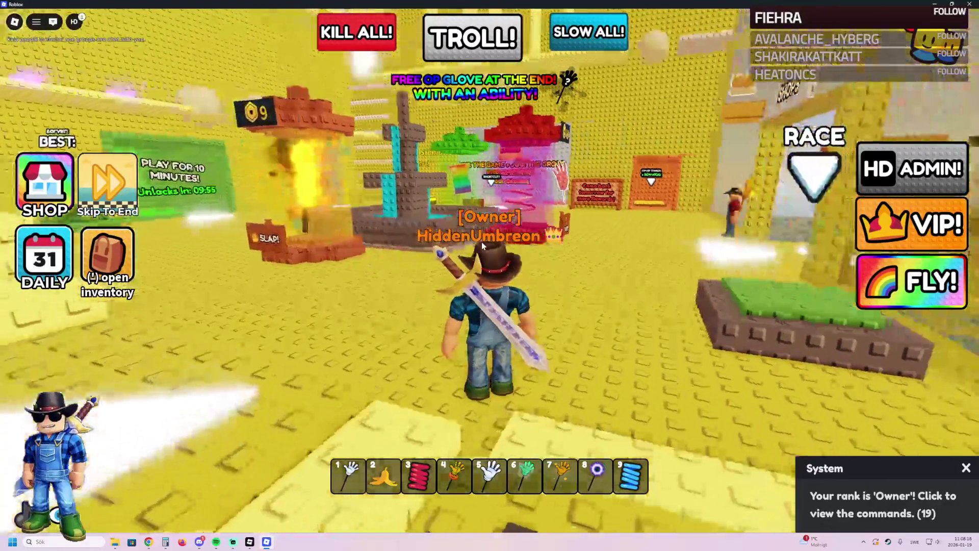
key("d")
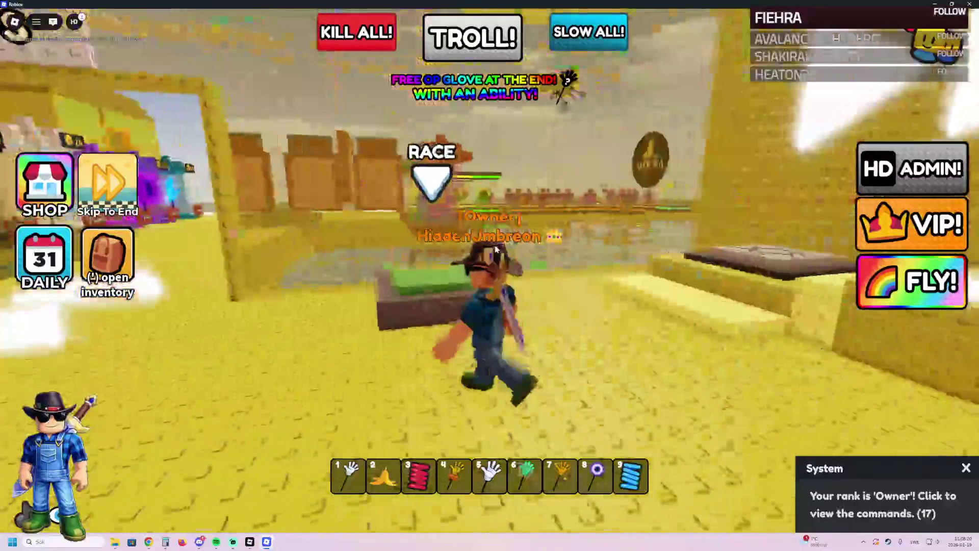
key("w")
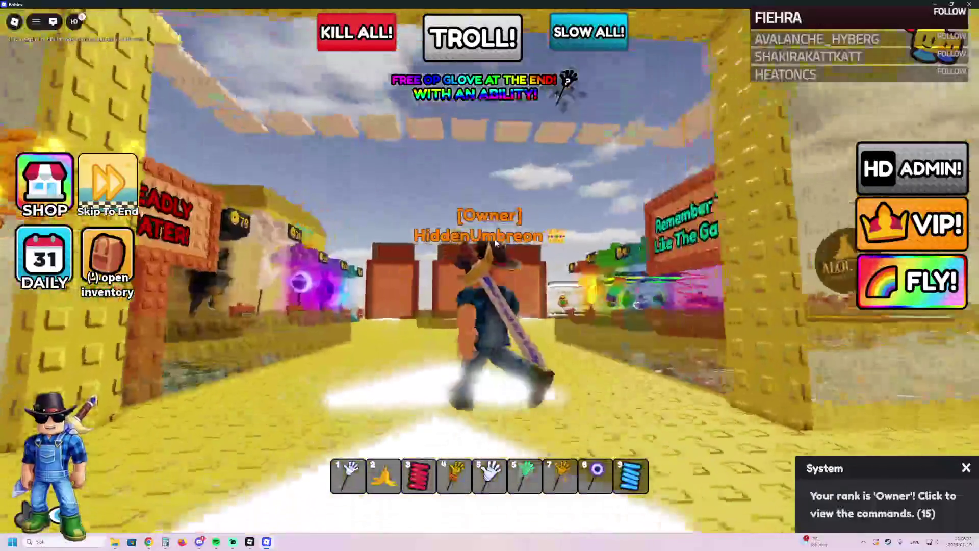
key("w")
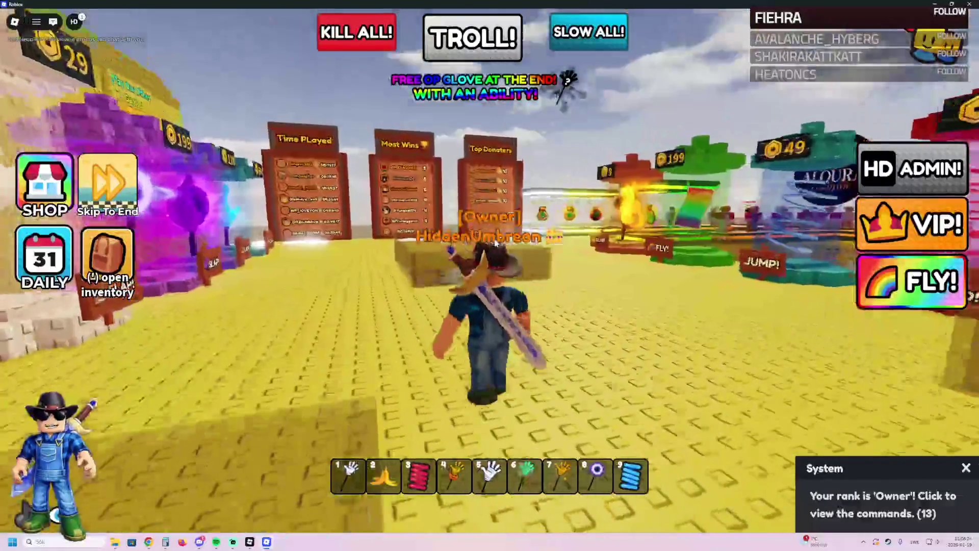
key("w")
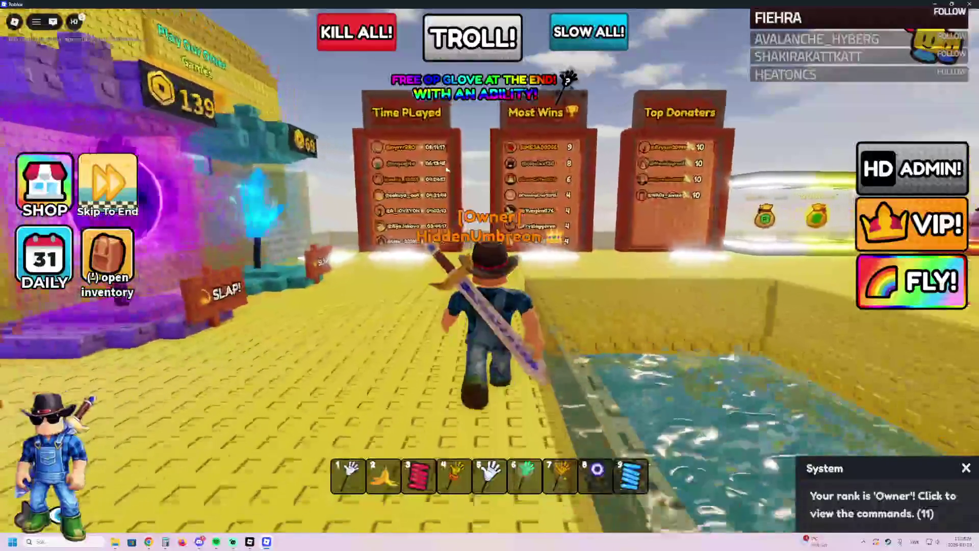
key("w")
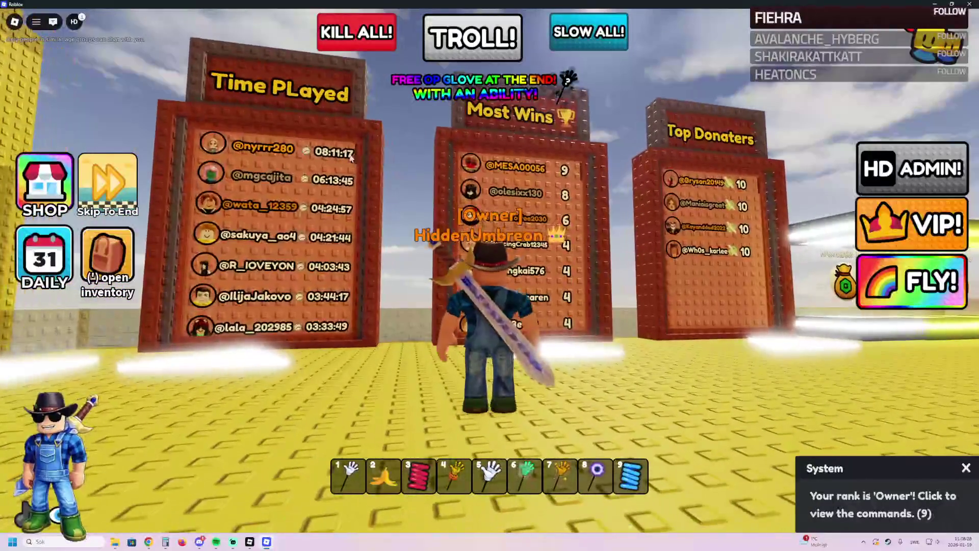
key("a")
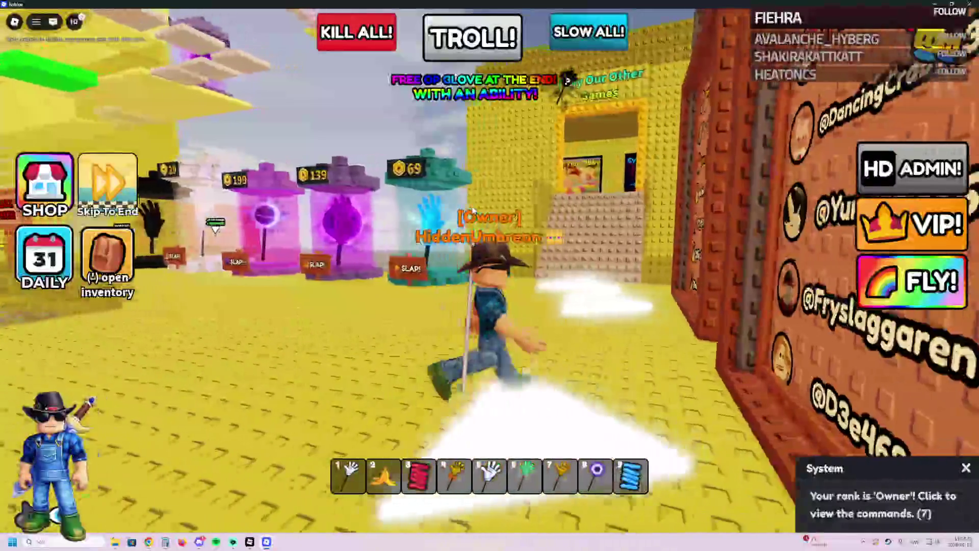
key("w")
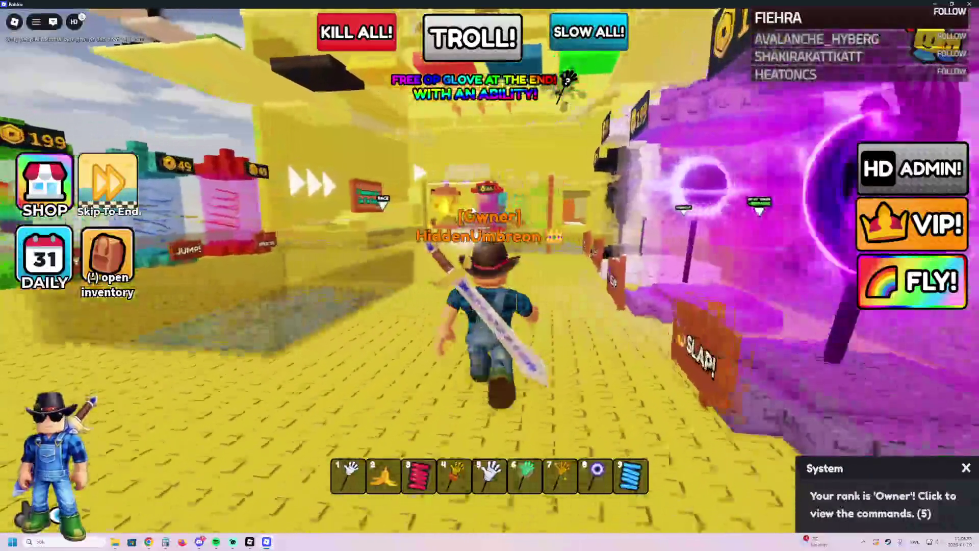
Step: Open the daily rewards and claim the Day 1 reward
key("grave")
left_click(109, 251)
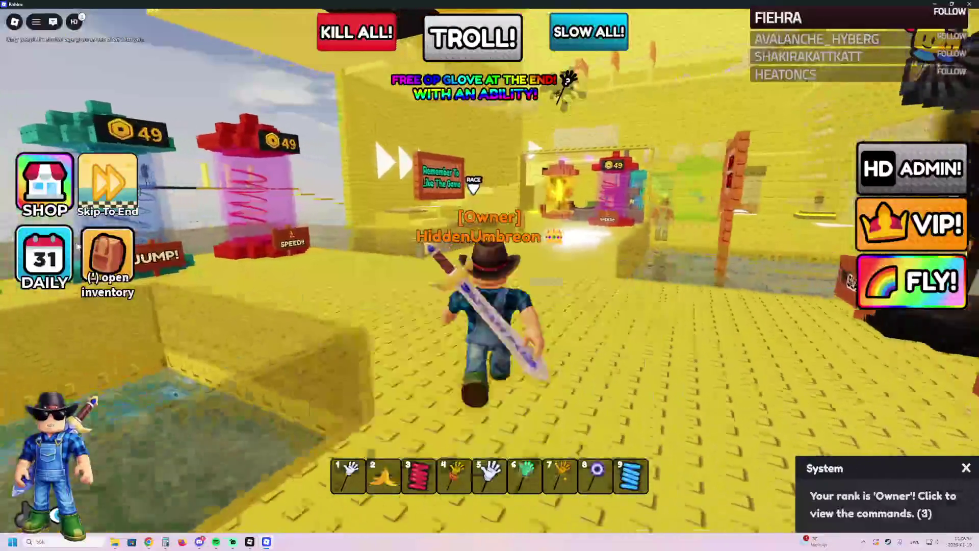
left_click(109, 251)
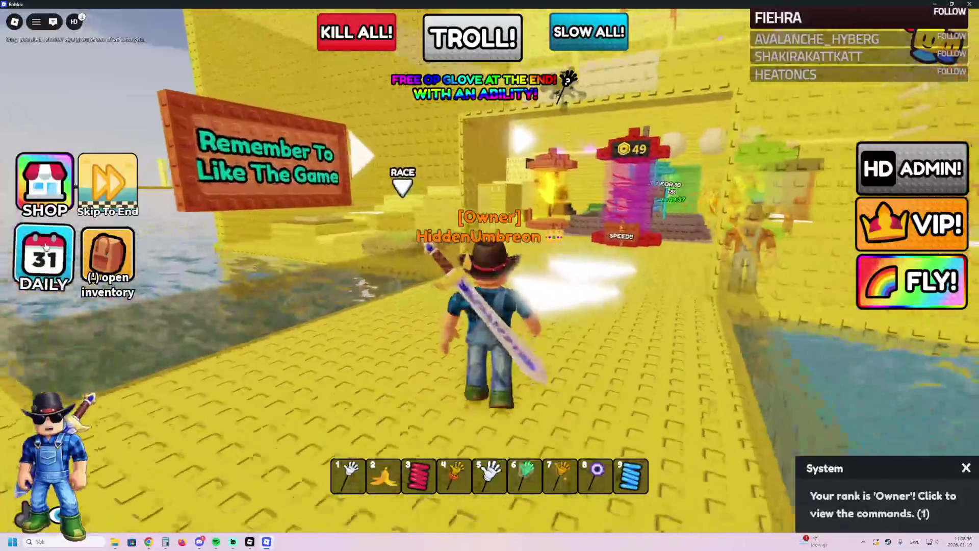
left_click(44, 257)
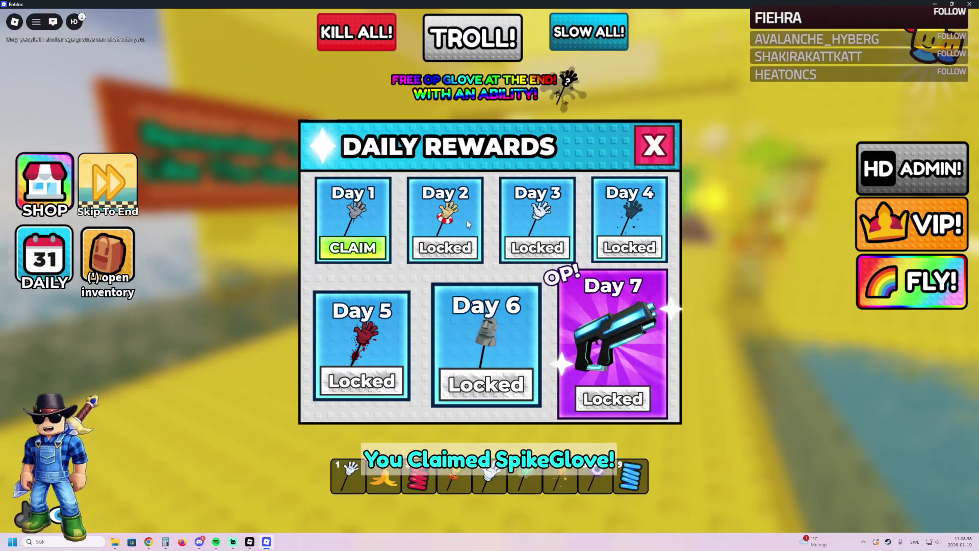
left_click(651, 147)
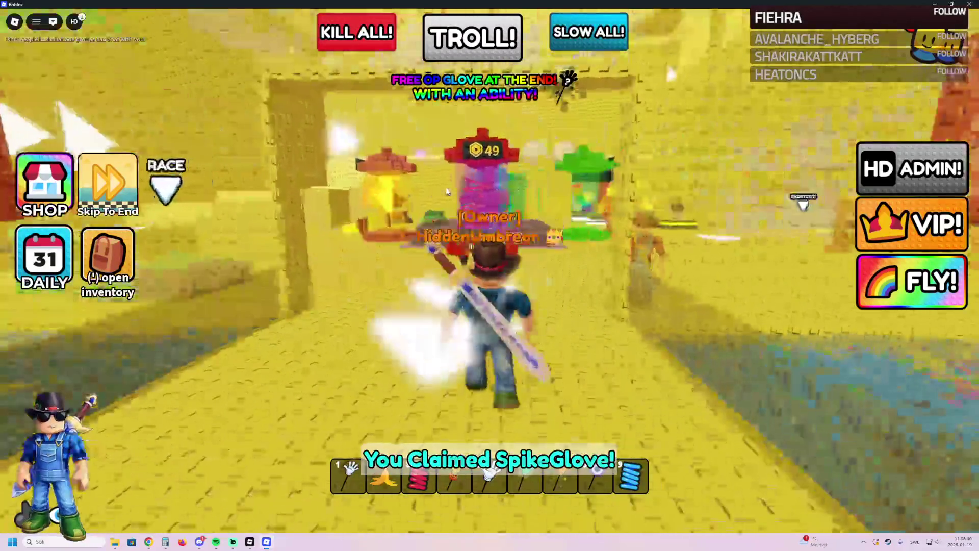
Step: Run past the speed pad, swing the glove, and cross the red Slap Arena platform
key("w")
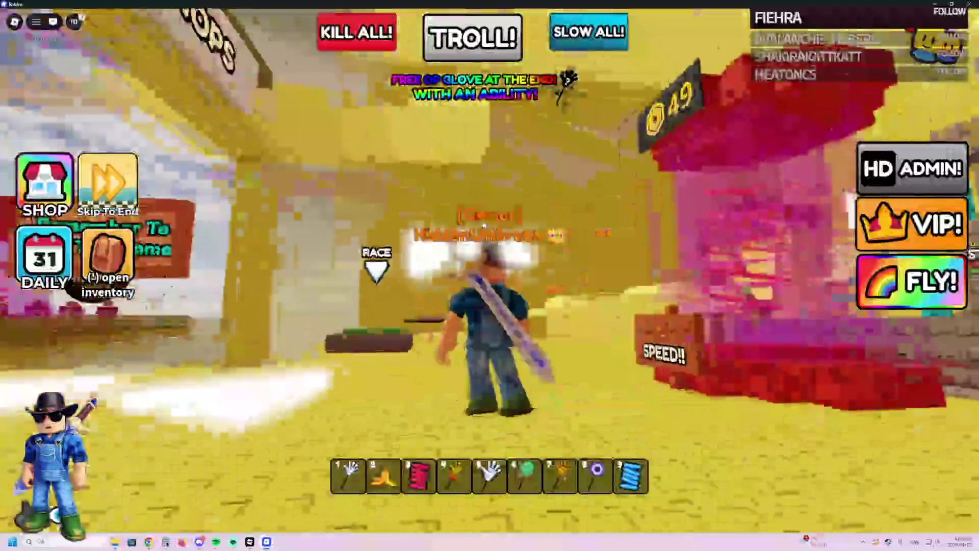
key("w")
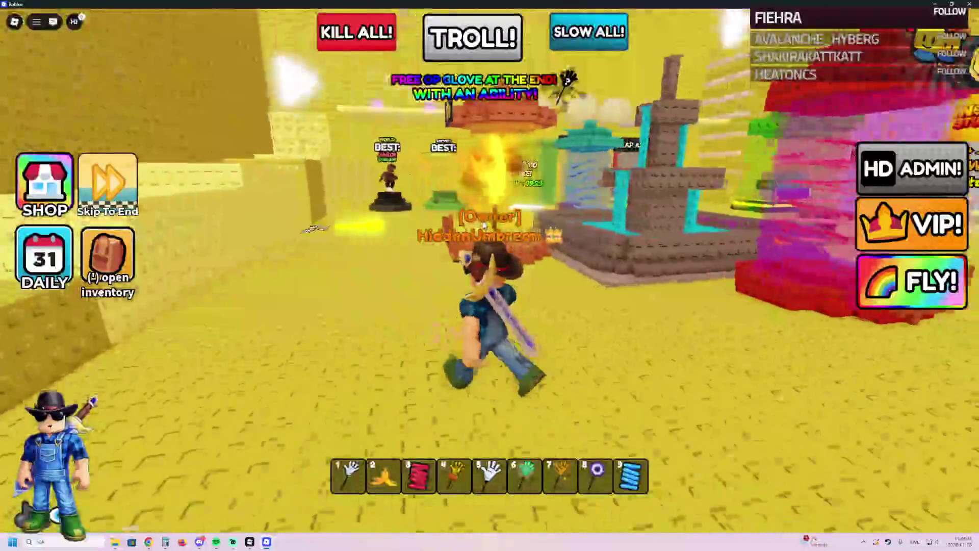
key("w")
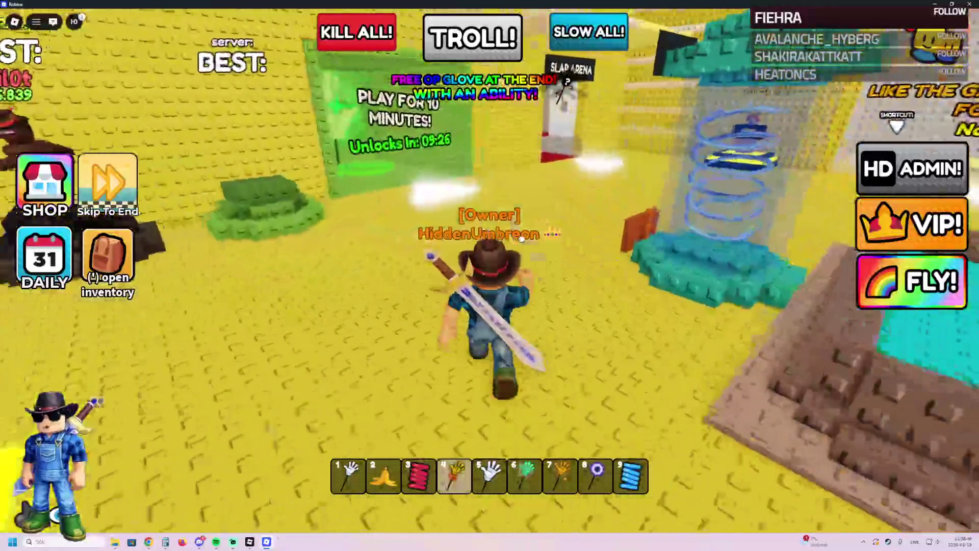
key("w")
left_click(525, 240)
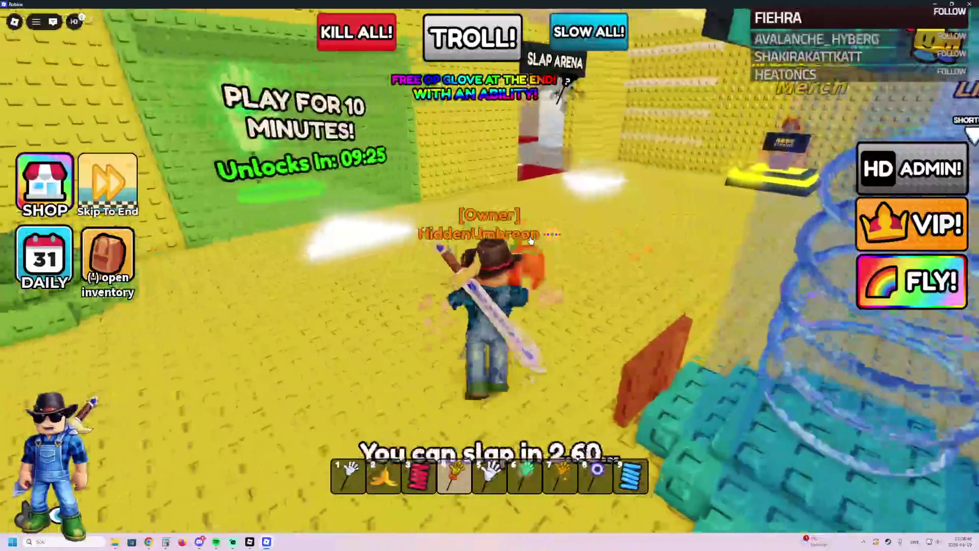
key("w")
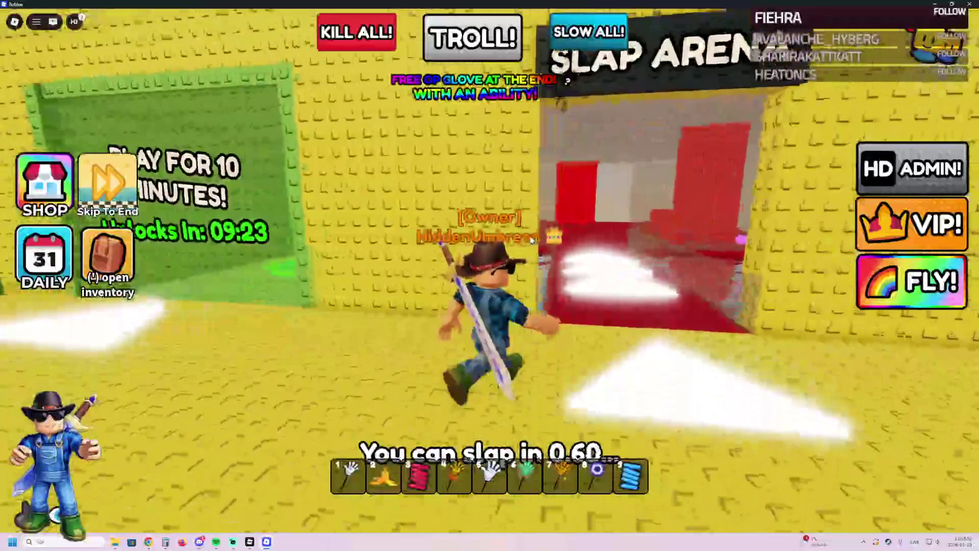
key("w")
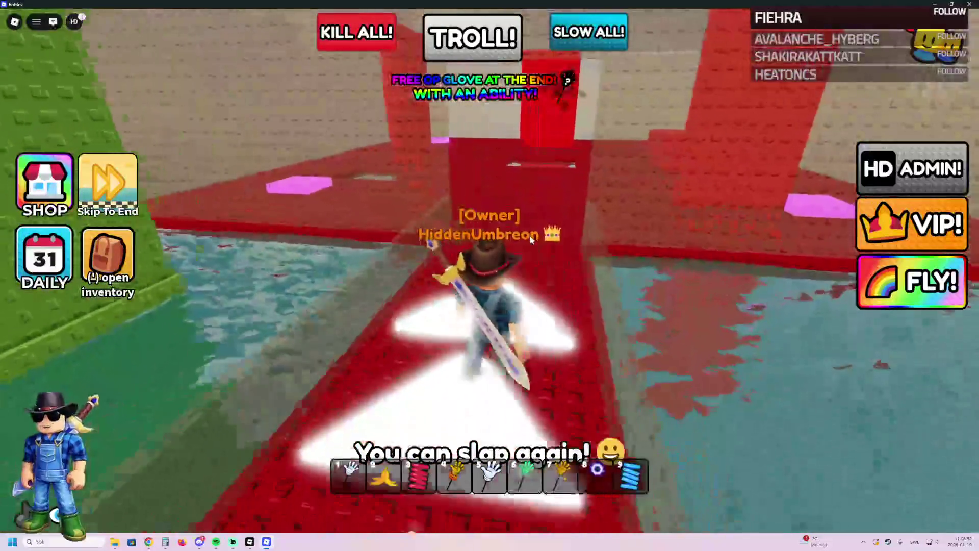
key("w")
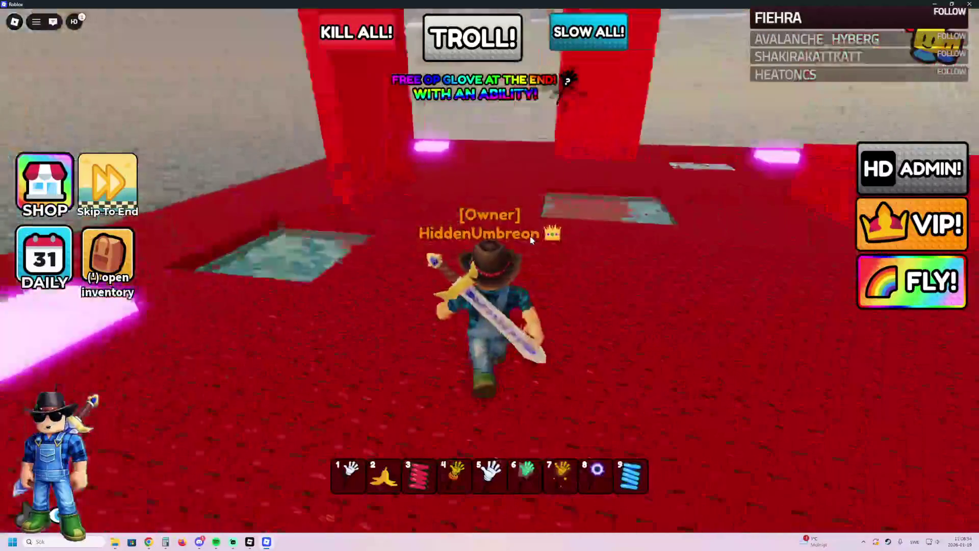
key("w")
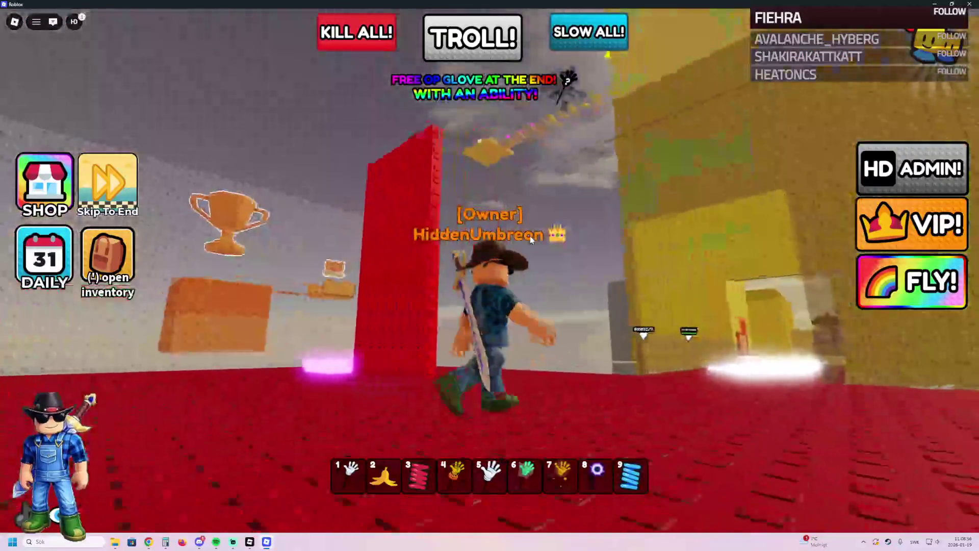
key("w")
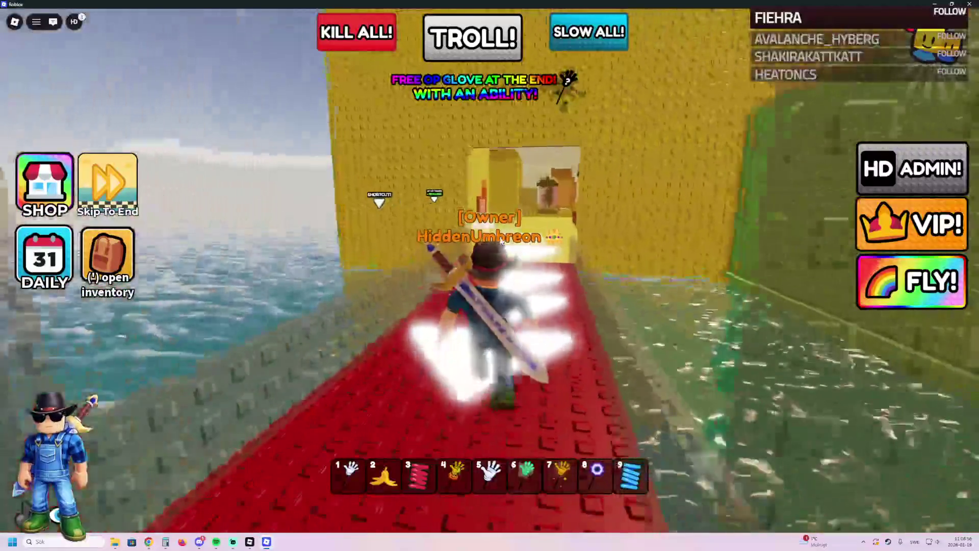
Step: Run through the Merch room and Shops doorway past Deadly Water to the leaderboards, then quit
key("w")
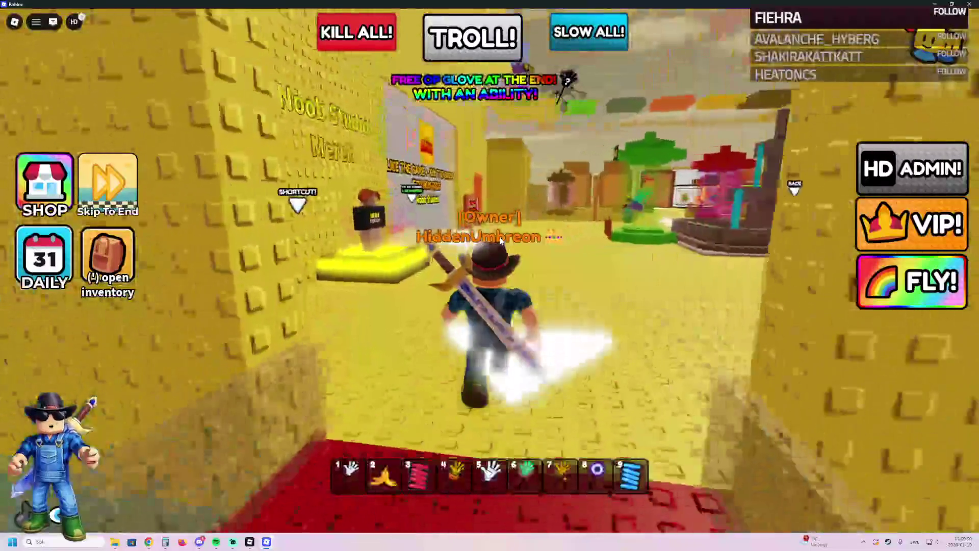
key("w")
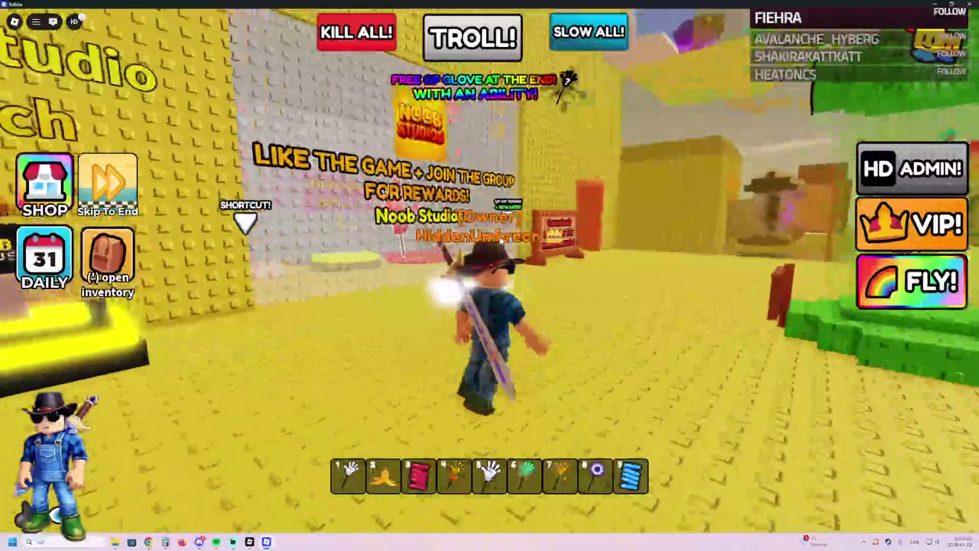
key("w")
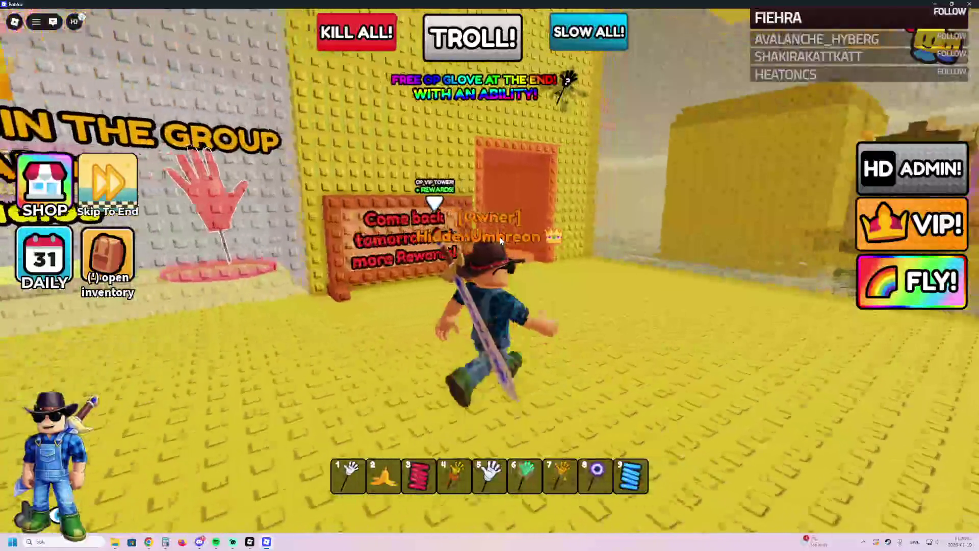
key("w")
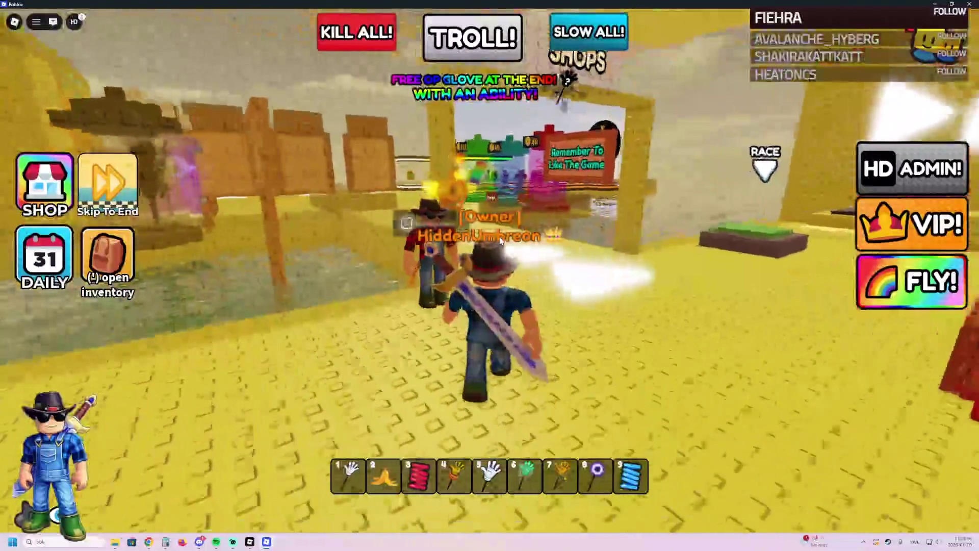
key("w")
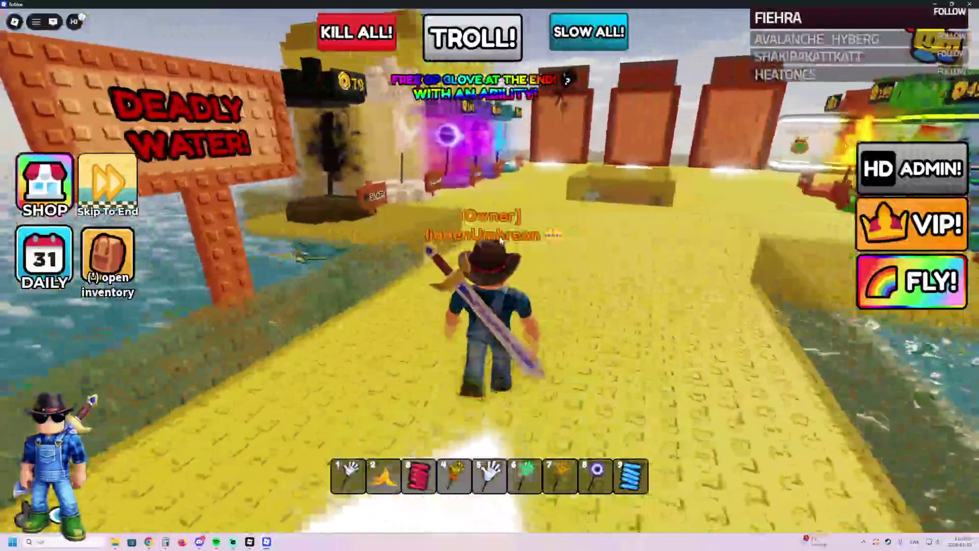
key("w")
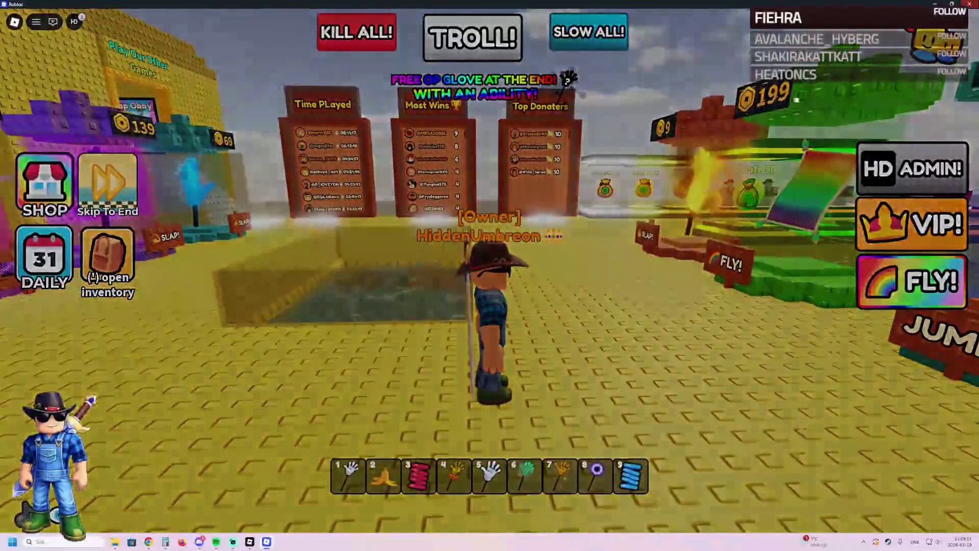
key("alt+F4")
left_click(445, 323)
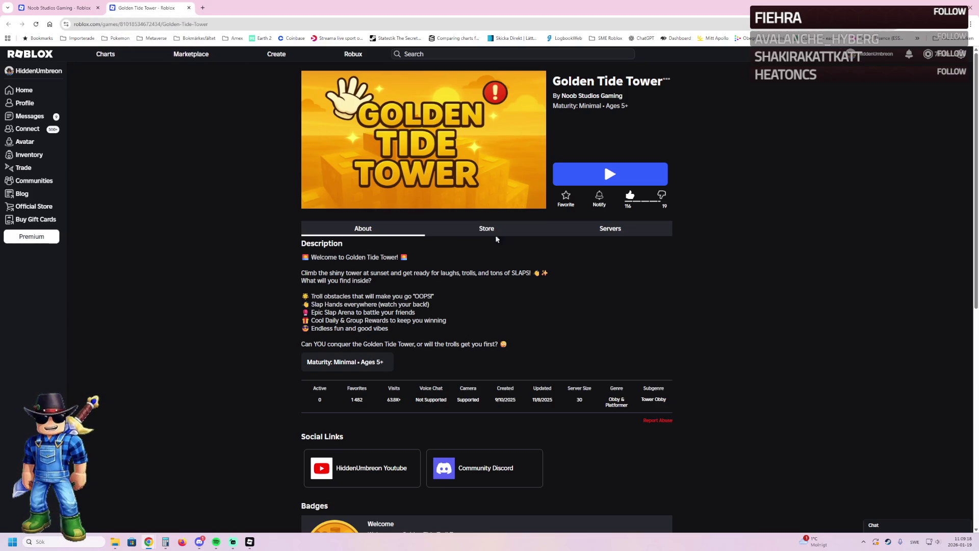
Step: Close the Golden Tide Tower tab and switch back to the Cyber Tower Escape project in Studio
left_click(188, 8)
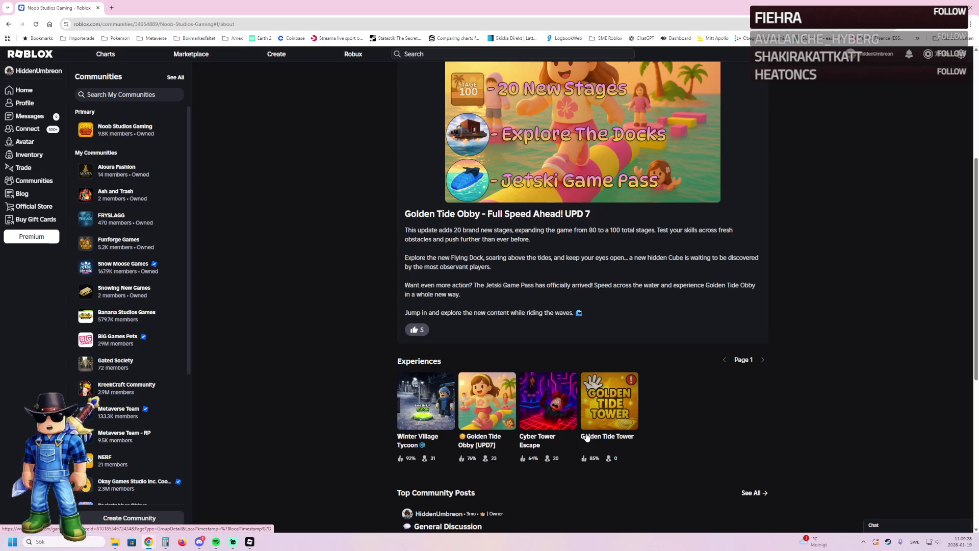
left_click(258, 501)
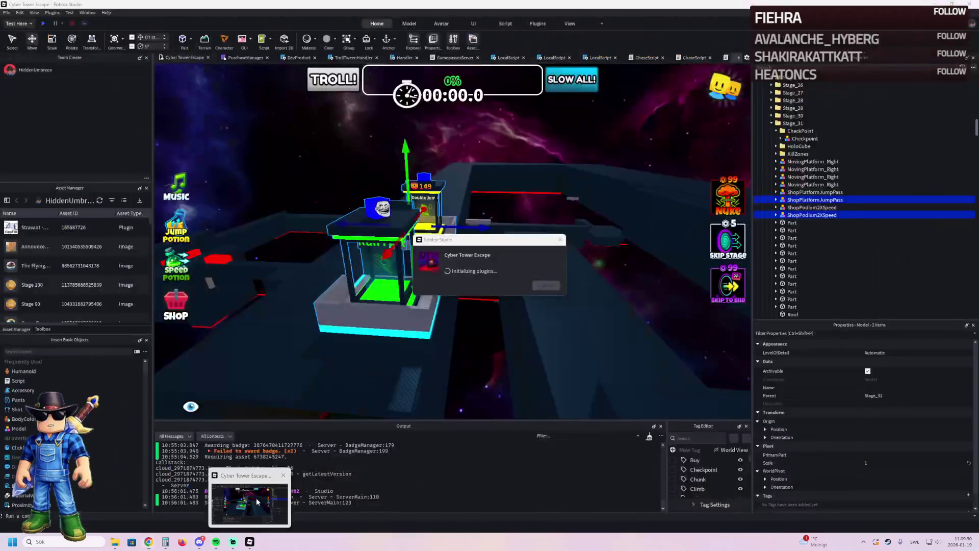
Step: Slide the Double Jump and Run Fast podiums sideways and lower them onto the stage floor
key("w")
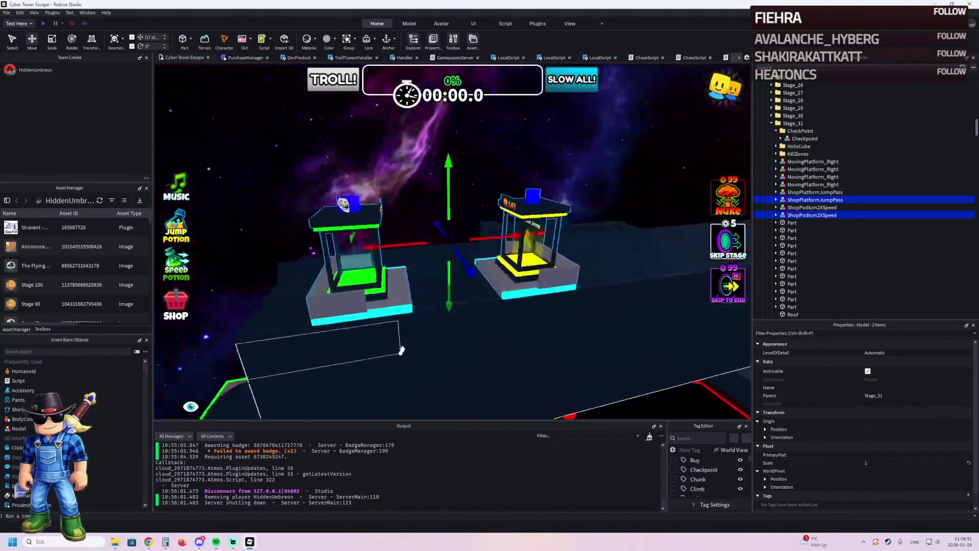
key("f")
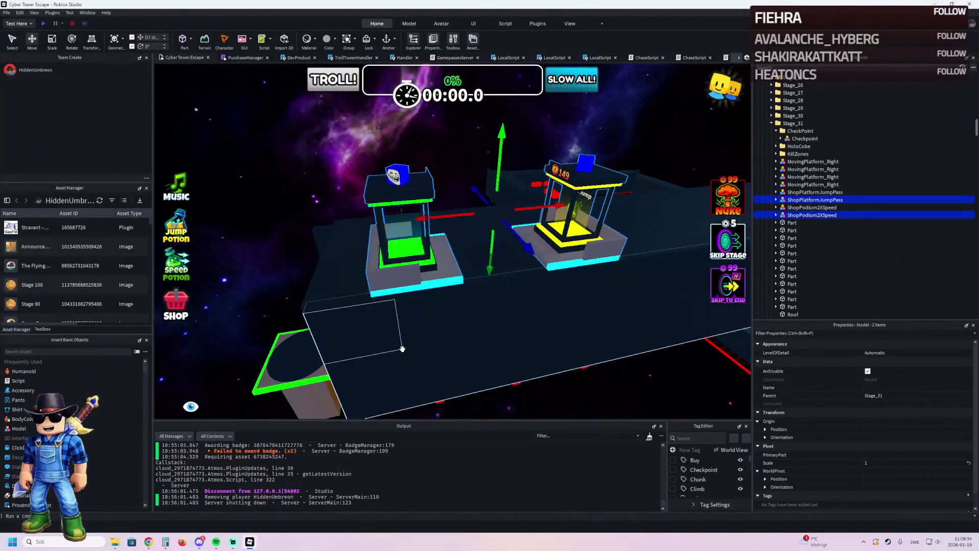
left_click_drag(402, 349, 452, 278)
mouse_move(455, 218)
left_mouse_down()
mouse_move(402, 236)
mouse_move(520, 170)
left_mouse_up()
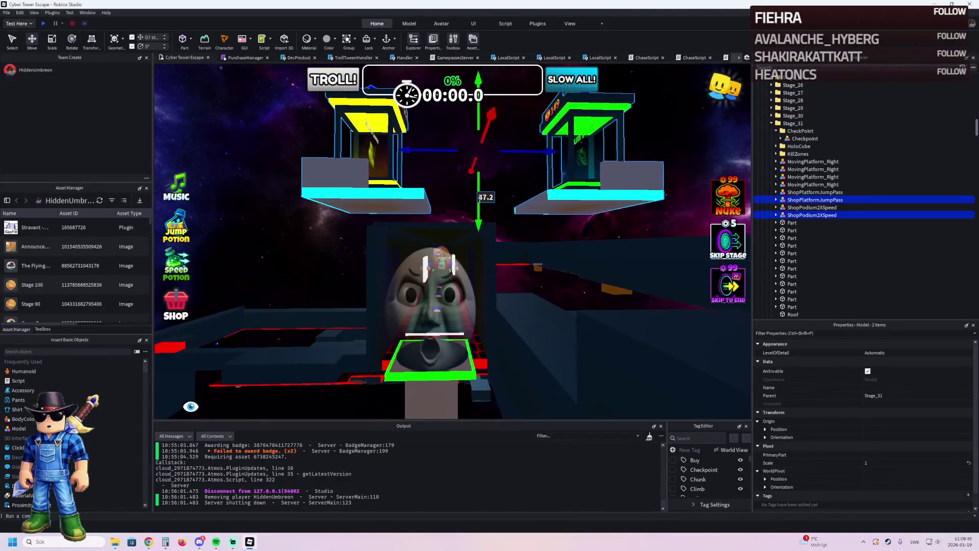
left_click_drag(473, 208, 444, 395)
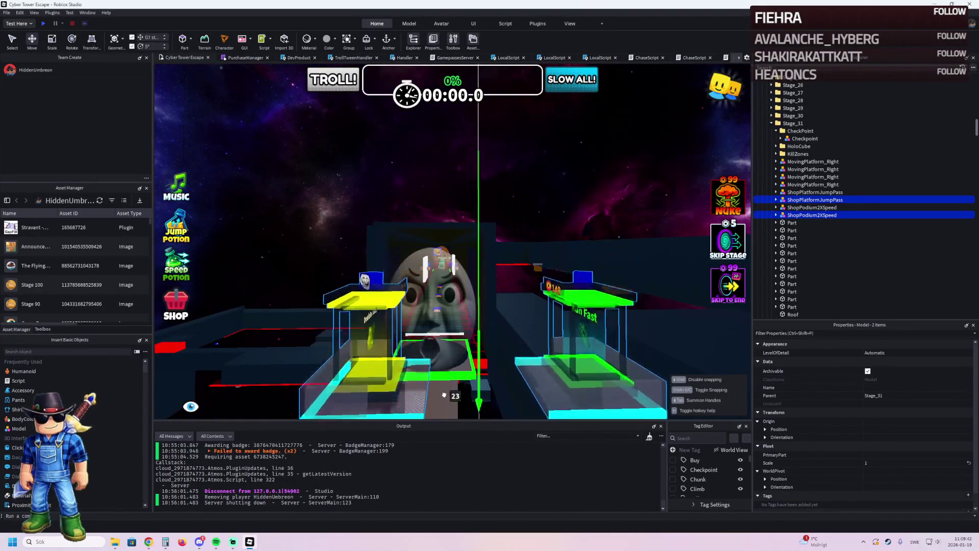
scroll(448, 391, "up", 5)
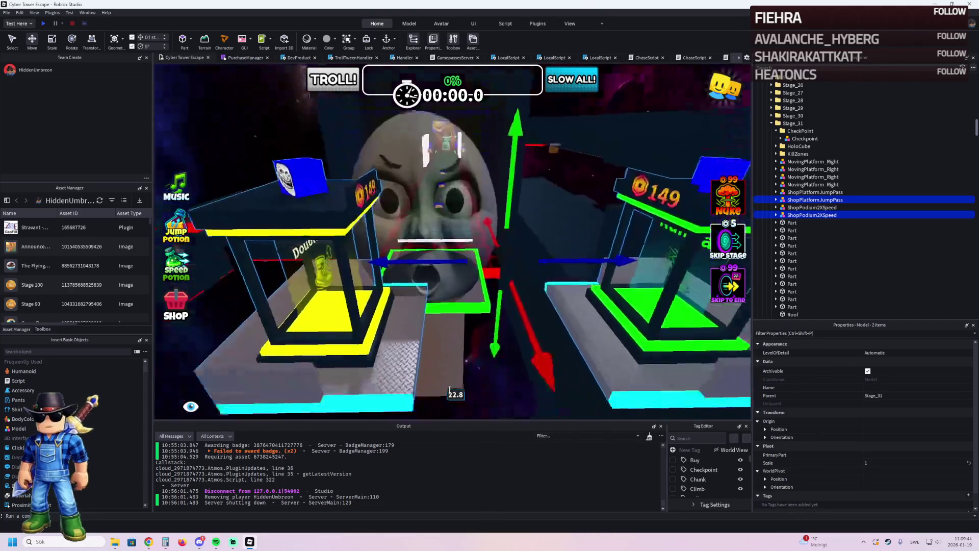
key("d")
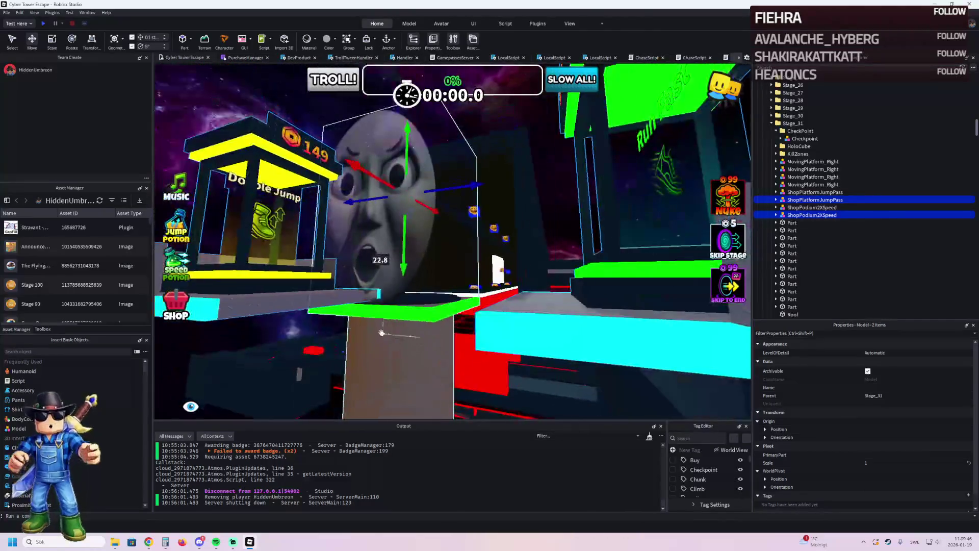
key("w")
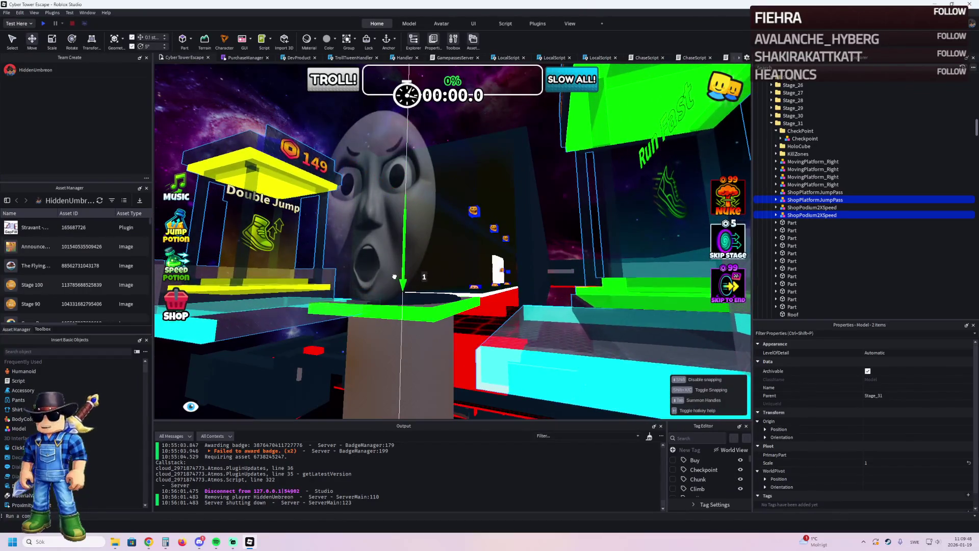
key("w")
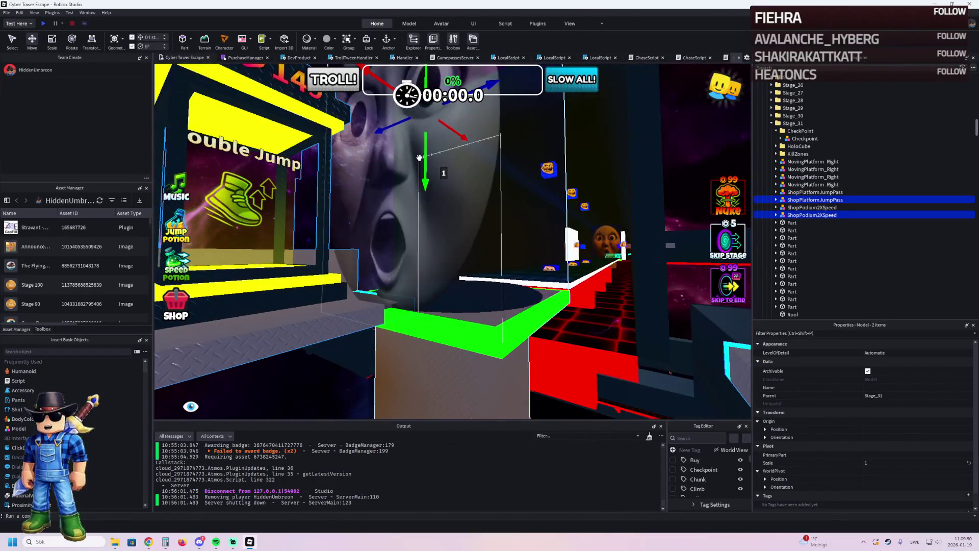
left_click_drag(425, 163, 425, 165)
Step: Shift both podiums along the depth axis and further left toward the checkpoint pad
scroll(422, 170, "up", 5)
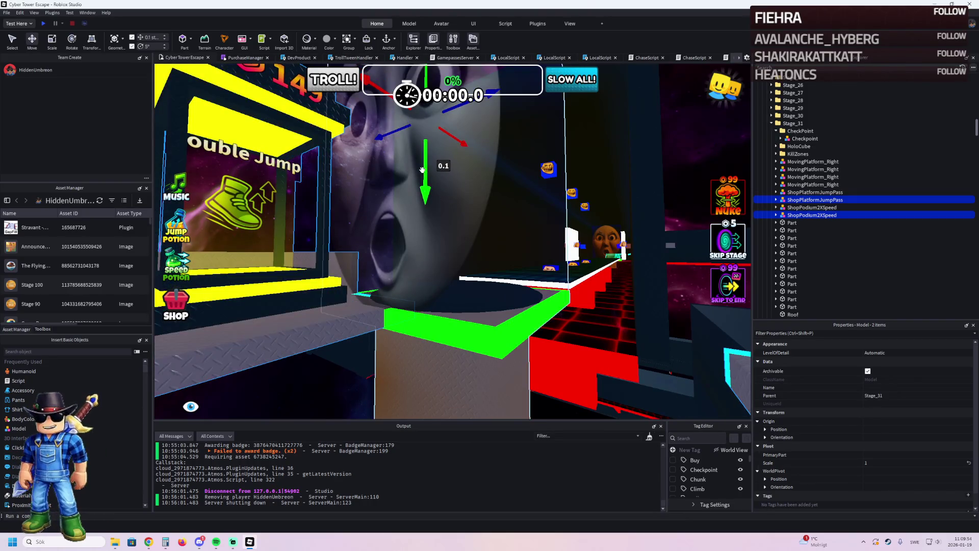
scroll(422, 170, "down", 4)
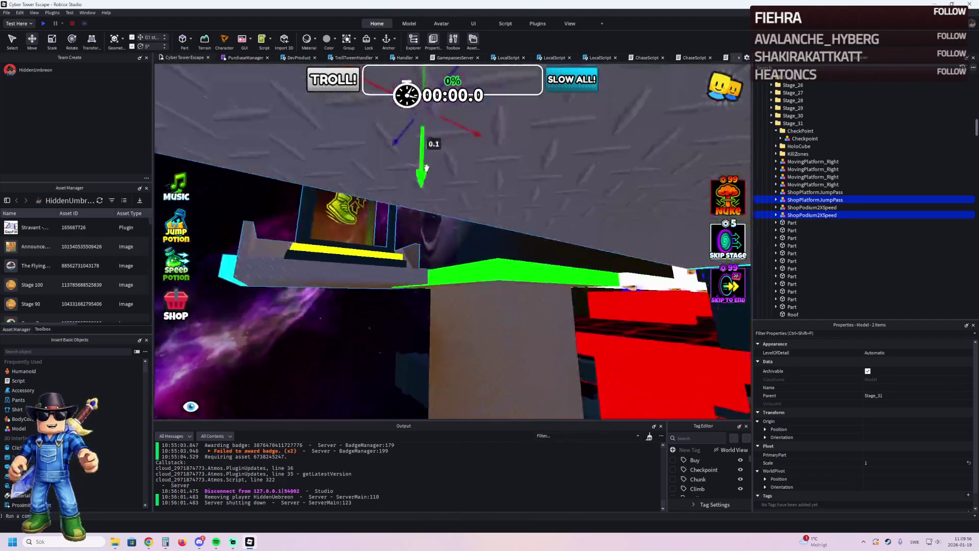
scroll(427, 164, "down", 2)
scroll(427, 165, "up", 2)
scroll(425, 166, "down", 6)
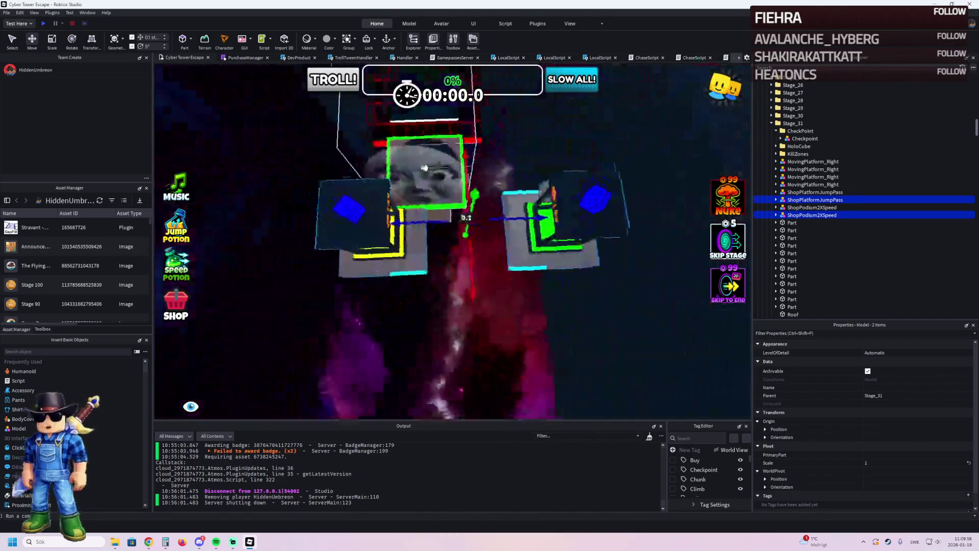
scroll(426, 167, "up", 2)
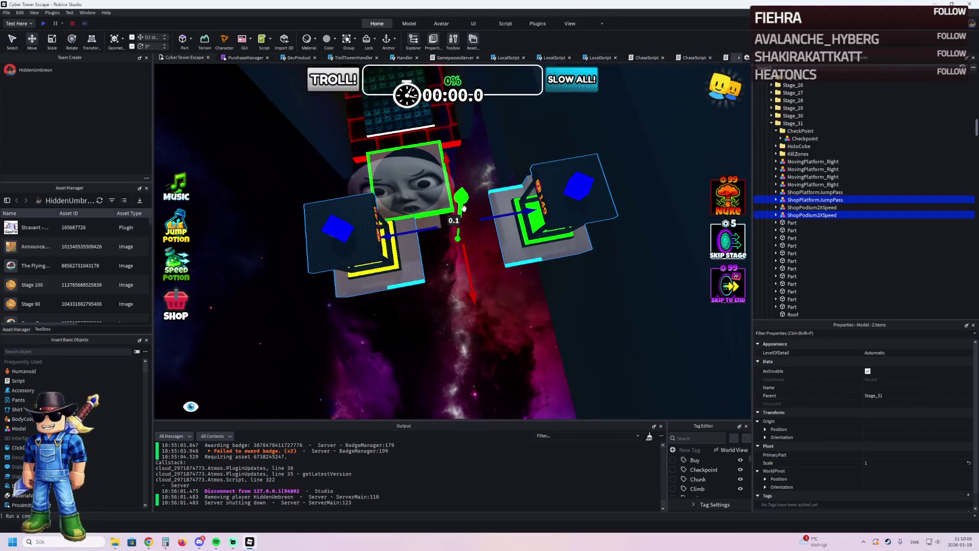
scroll(441, 225, "up", 6)
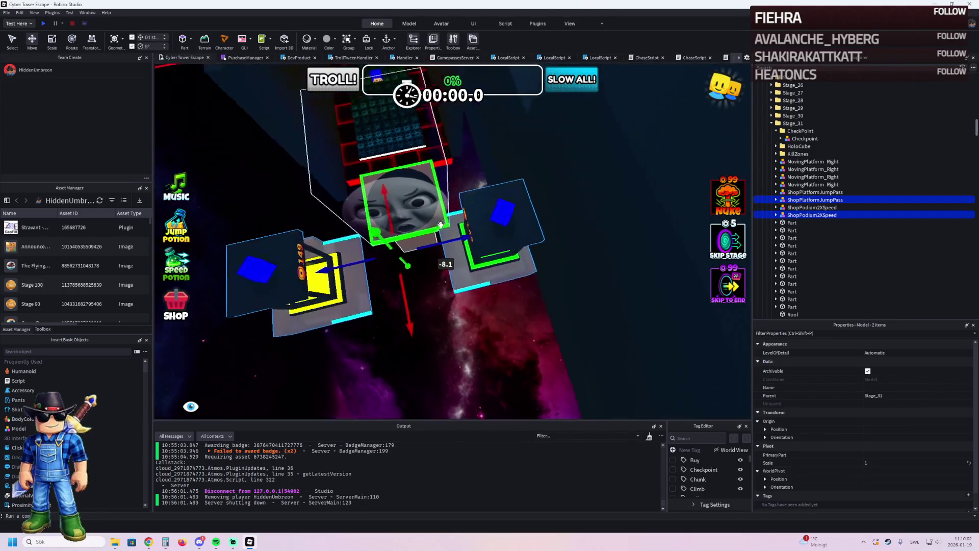
mouse_move(460, 280)
left_mouse_down()
mouse_move(468, 264)
mouse_move(506, 262)
left_mouse_up()
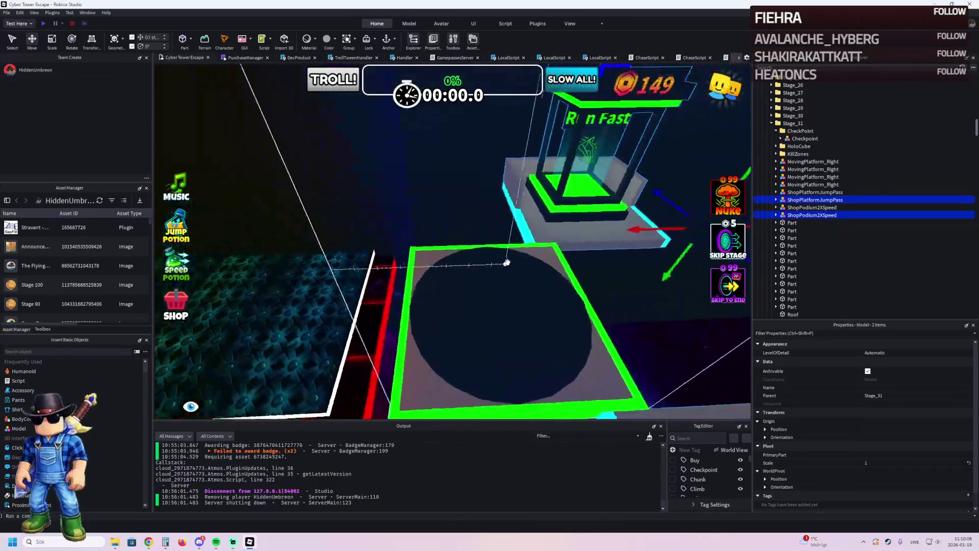
scroll(575, 233, "down", 3)
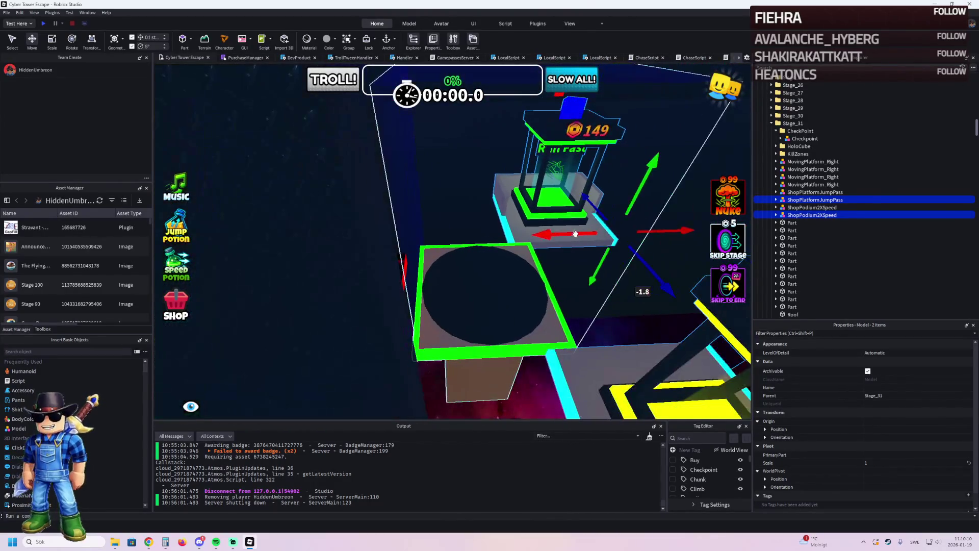
scroll(588, 252, "down", 4)
left_click_drag(586, 285, 489, 300)
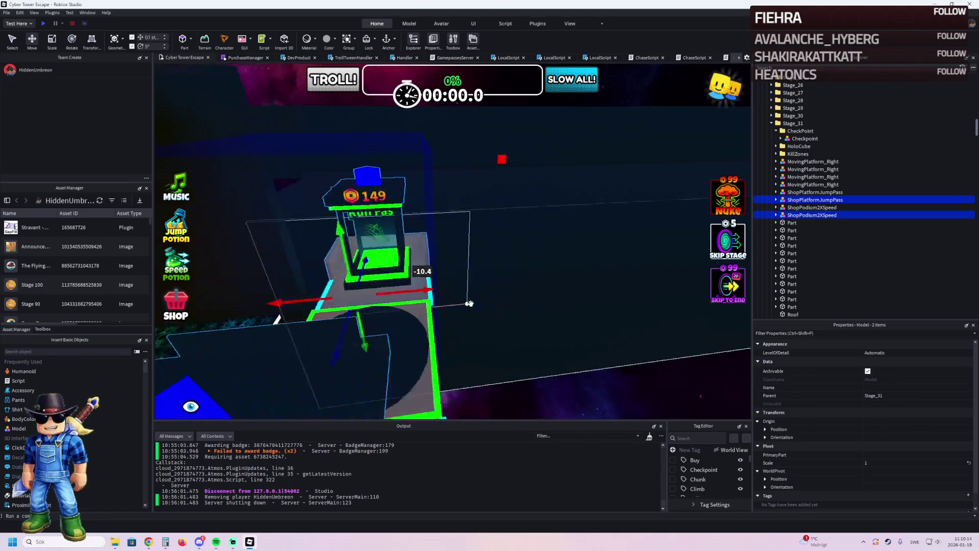
Step: Nudge the podiums slightly sideways and frame both to check their placement
key("w")
key("w")
key("w")
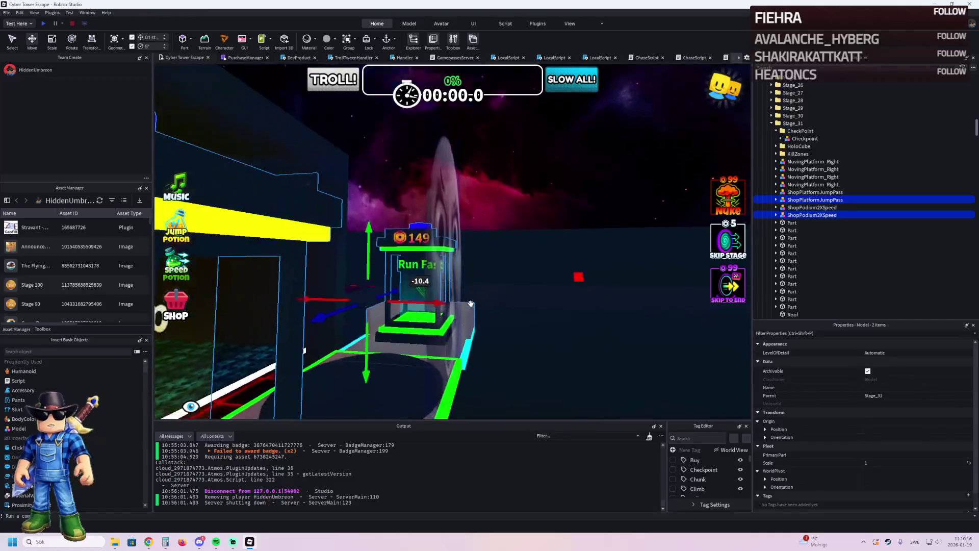
key("w")
key("w")
key("w")
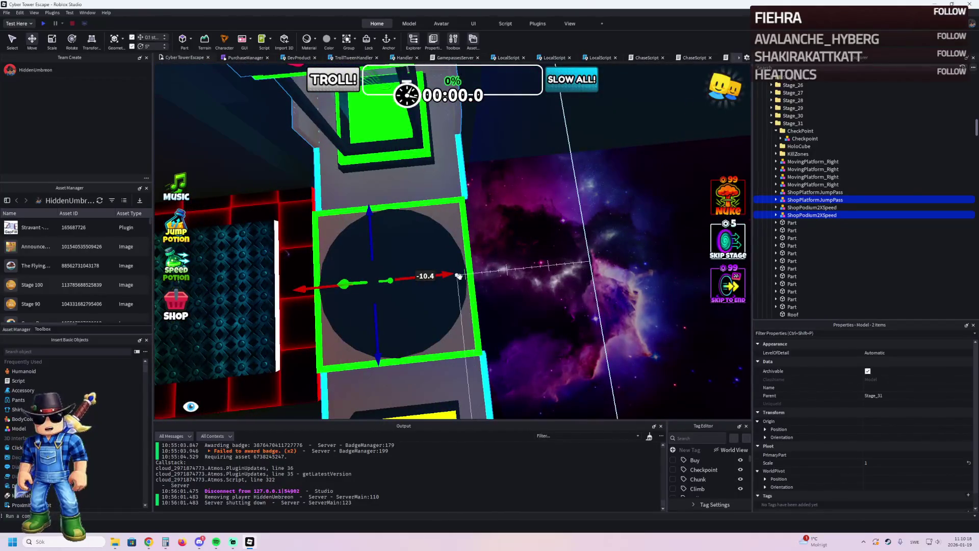
left_click_drag(447, 273, 442, 275)
key("s")
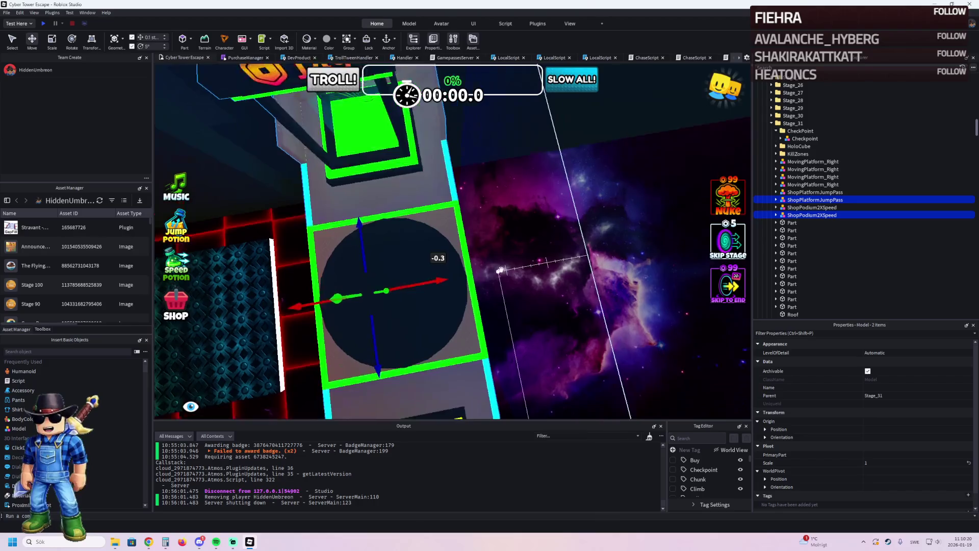
key("f")
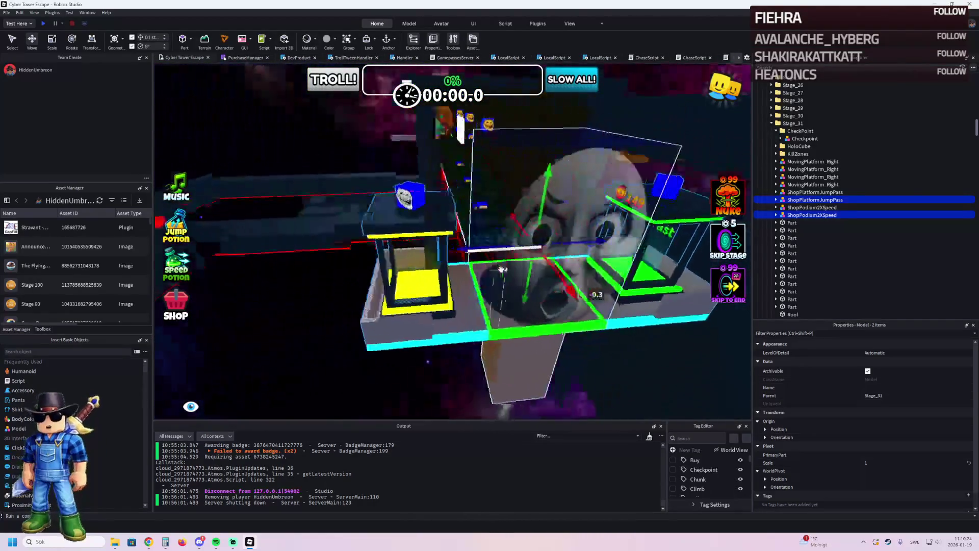
left_click(381, 210, "ctrl")
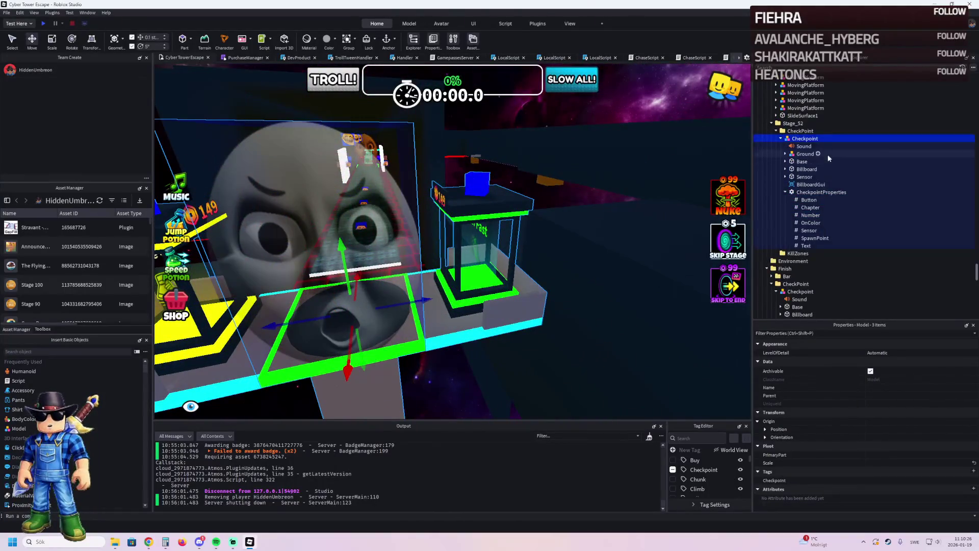
left_click(780, 124)
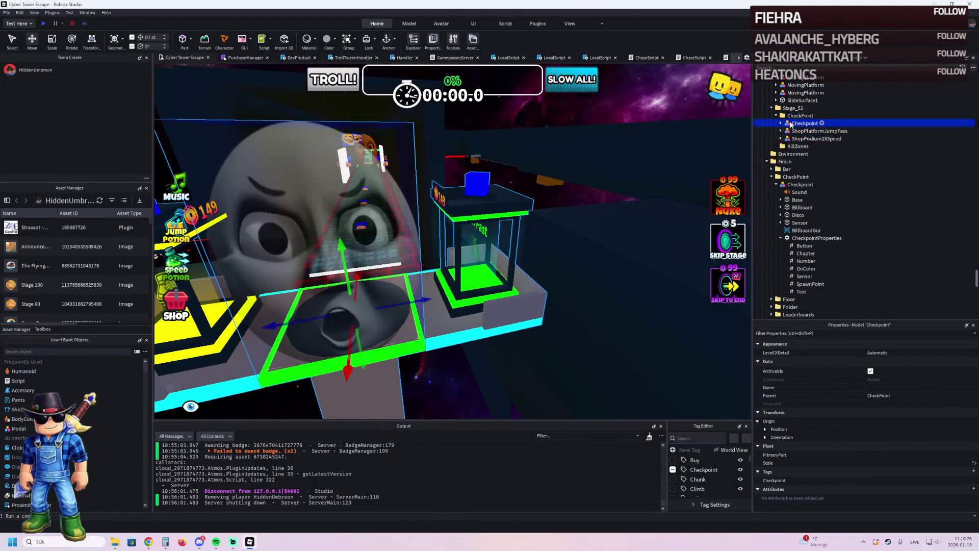
key("f")
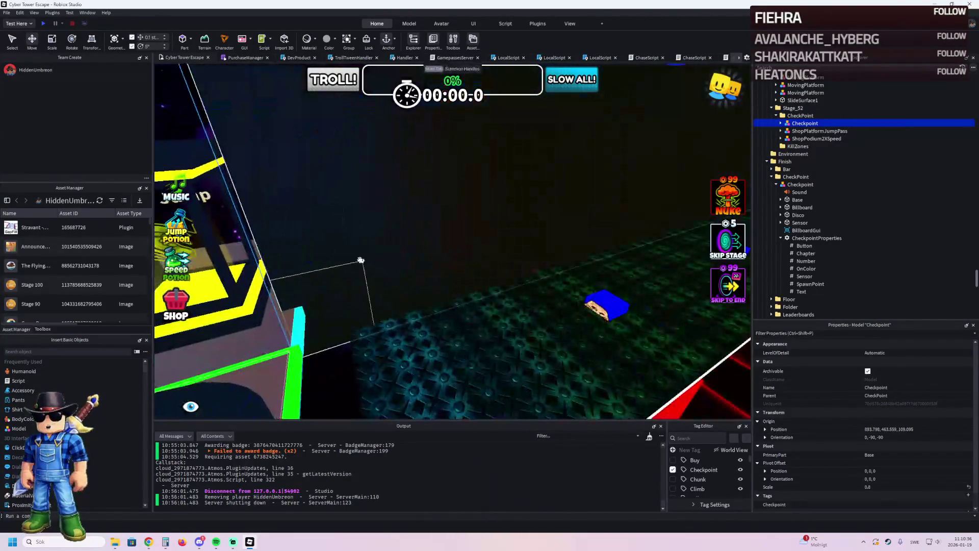
left_click(359, 261)
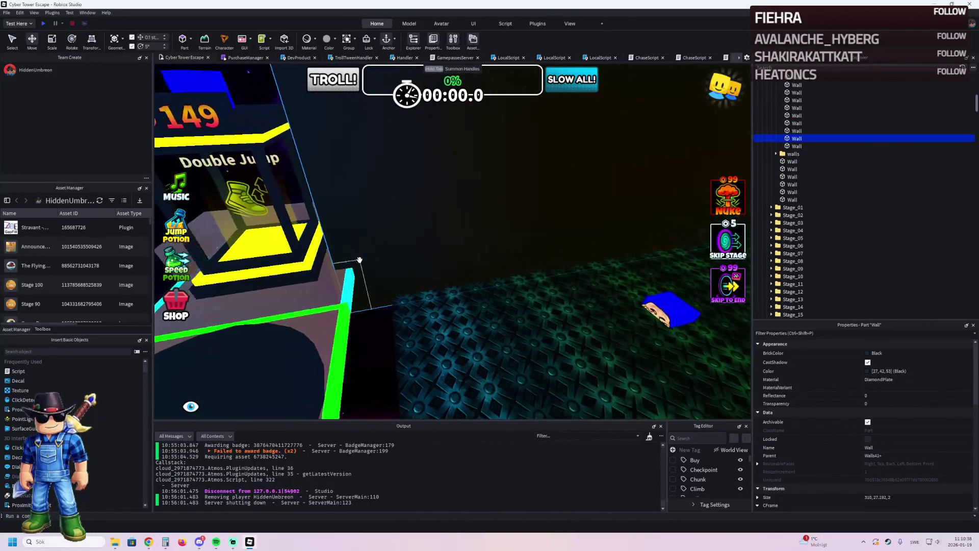